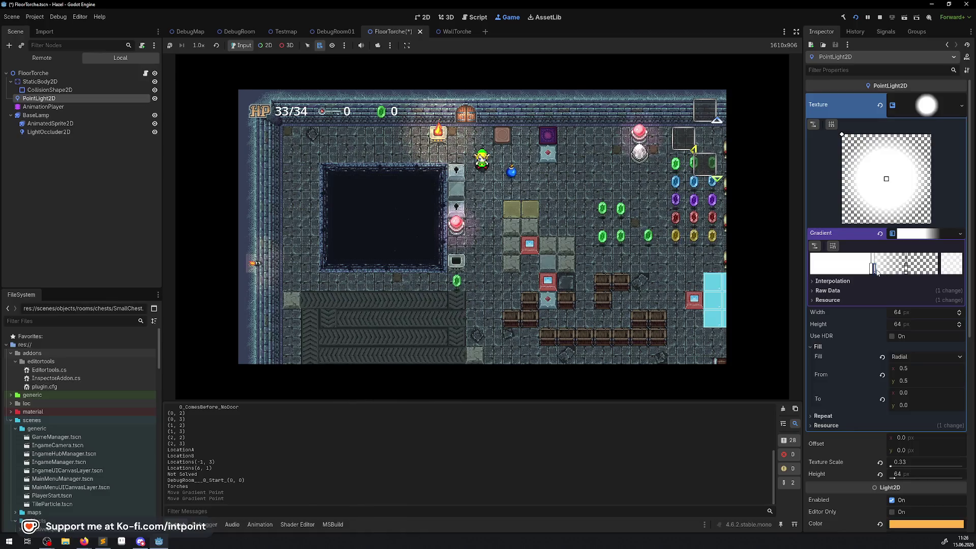
- Add a white stop at alpha 100 (ffffff64) to the floor torch light's gradient, then walk up
double_click(874, 268)
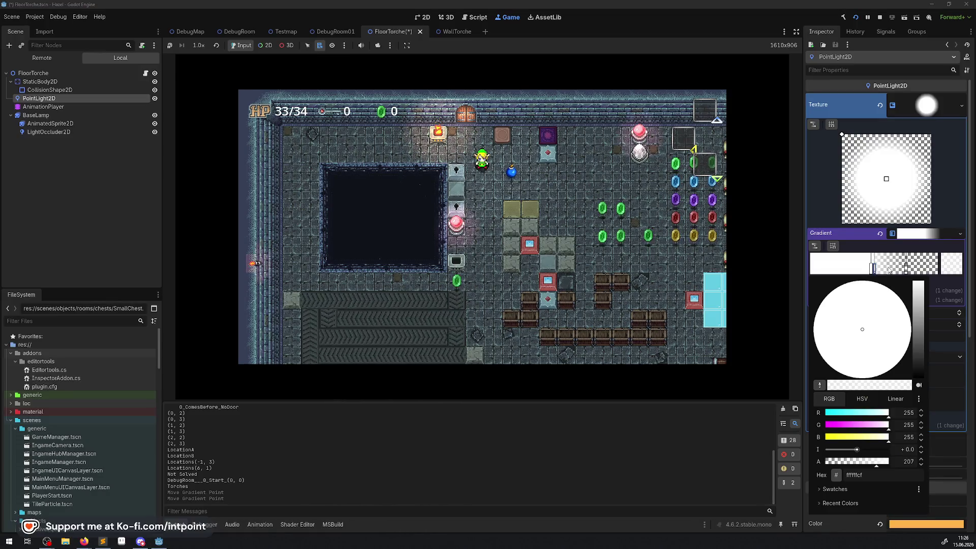
click(890, 268)
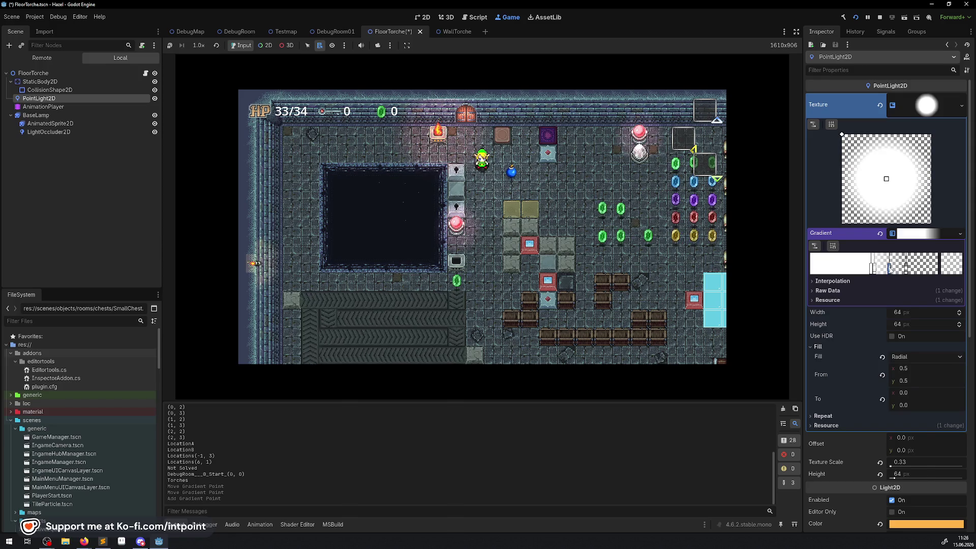
double_click(889, 268)
click(841, 462)
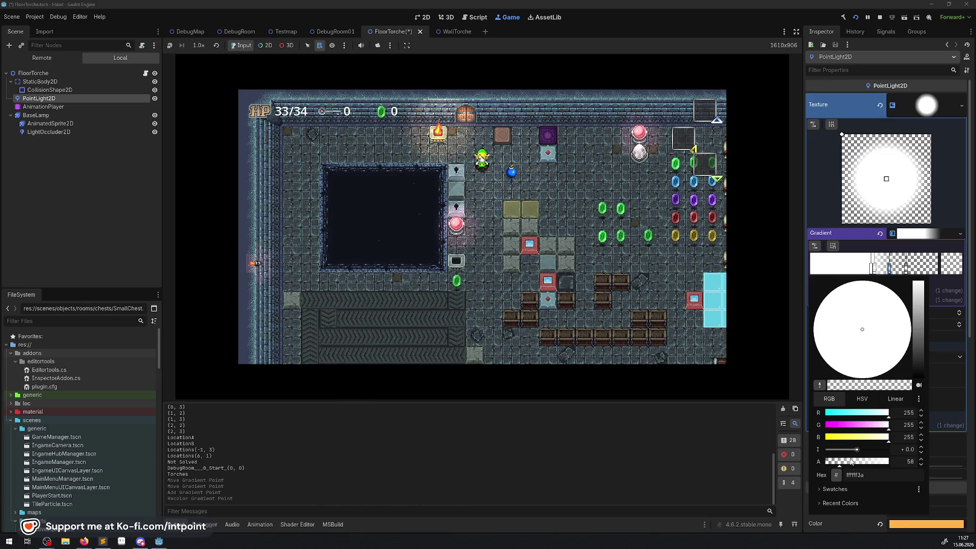
click(850, 461)
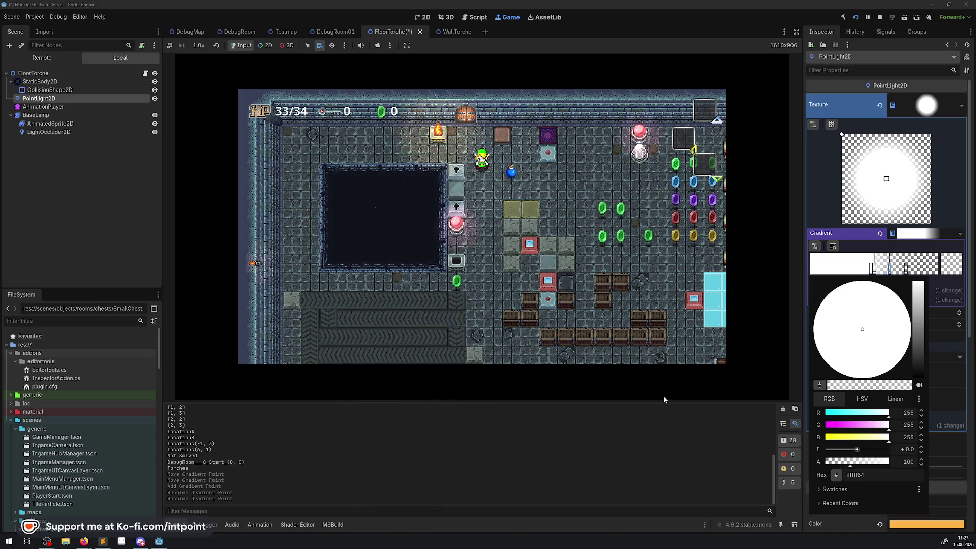
click(569, 124)
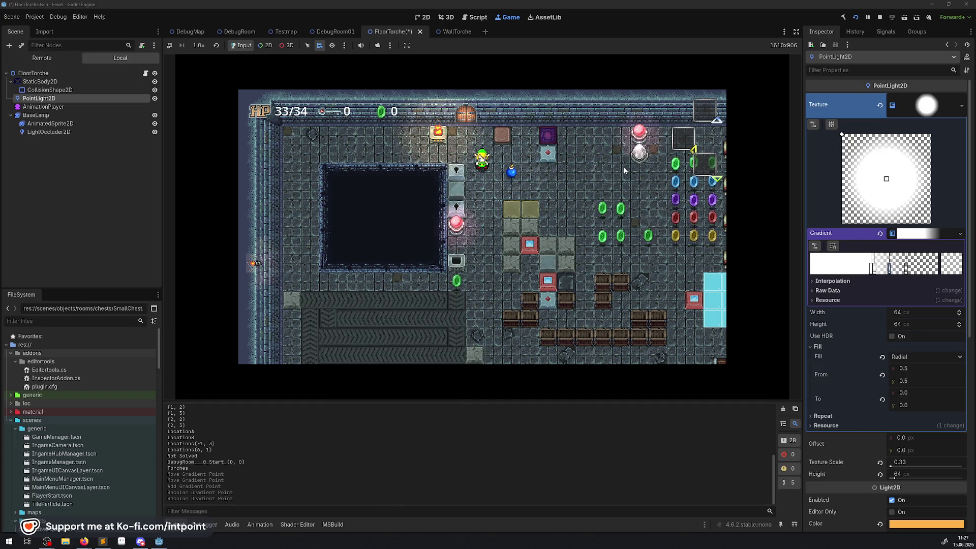
key(Up)
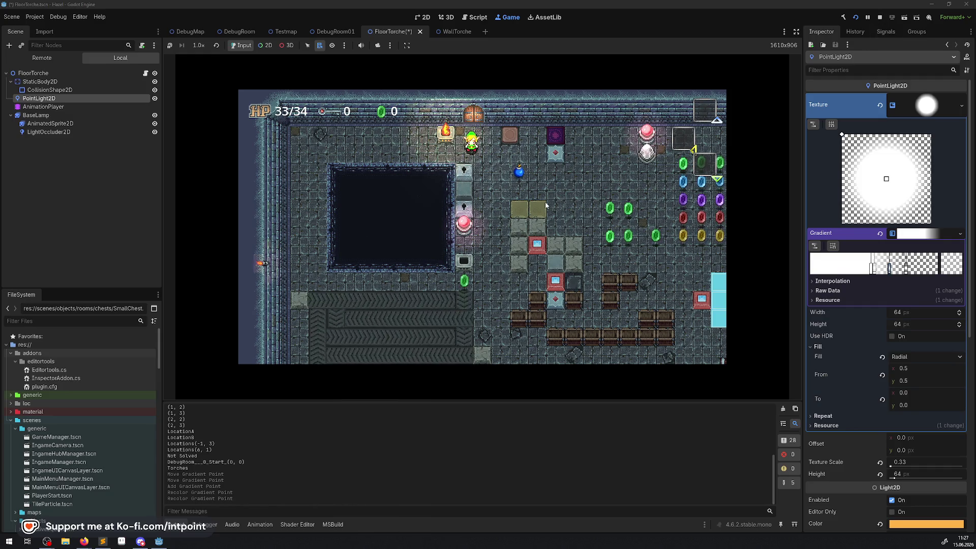
- Stop the running game to return to the FloorTorche scene in the editor
click(880, 18)
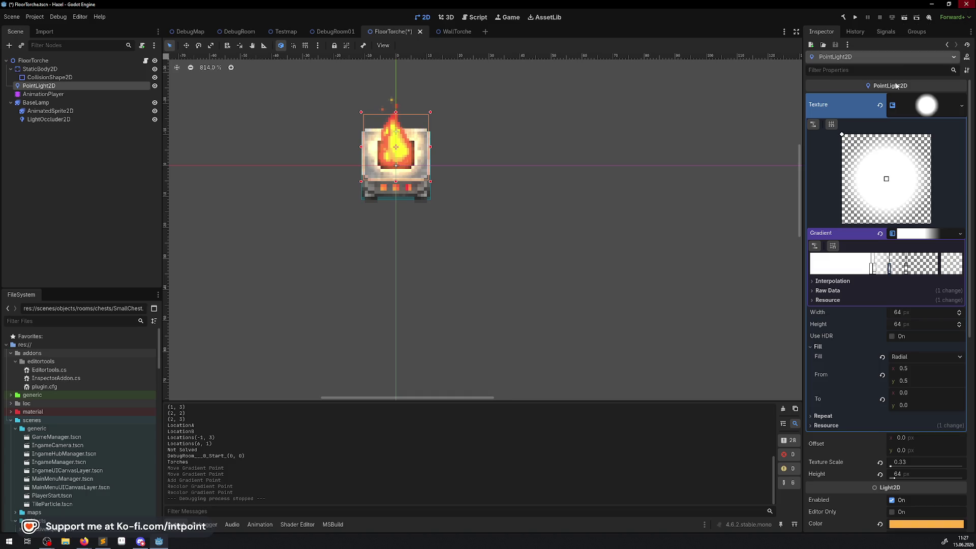
- Save FloorTorche, then open the WallTorche scene from DebugRoom01 and select its PointLight2D
scroll(427, 129, up, 2)
key(ctrl+s)
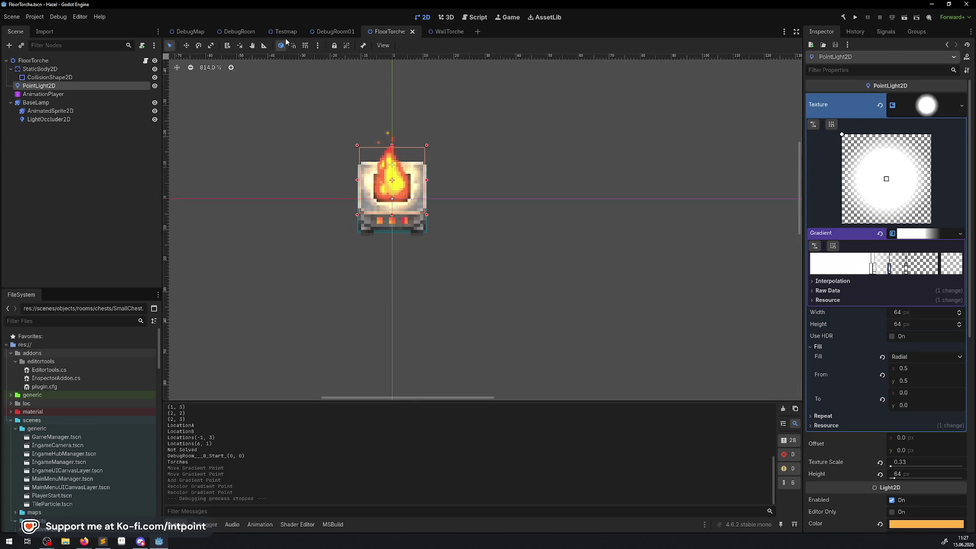
click(332, 31)
click(431, 150)
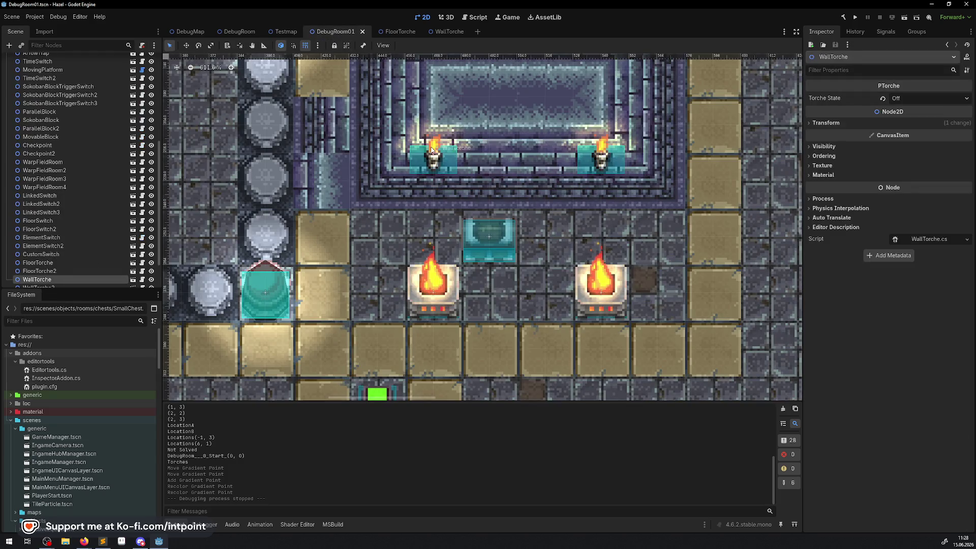
click(133, 280)
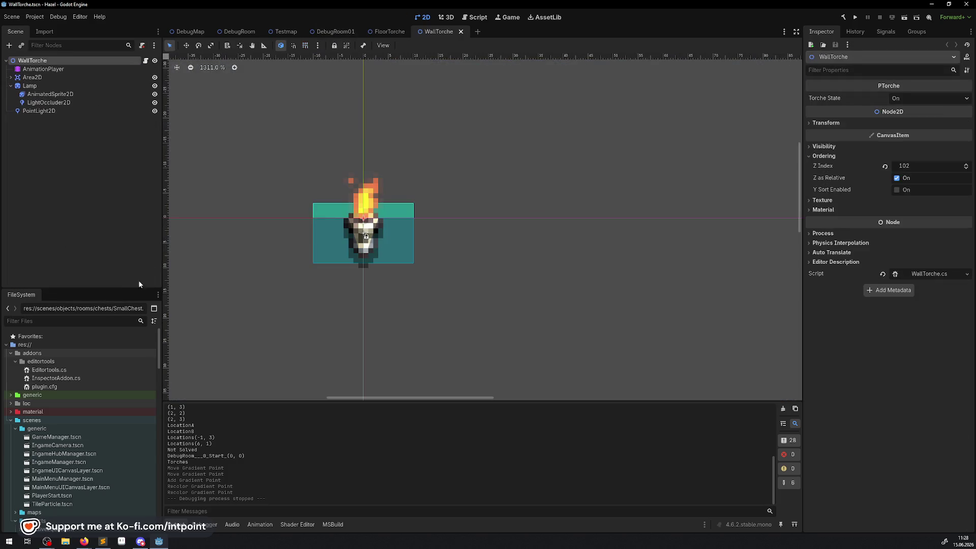
click(47, 112)
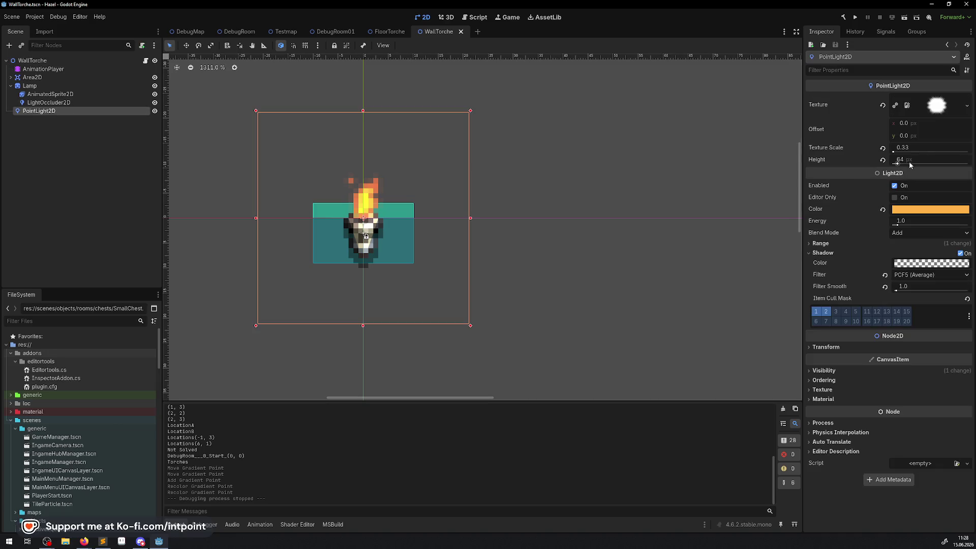
- Replace the wall torch light's texture with a new GradientTexture2D using Radial fill
click(881, 106)
click(967, 99)
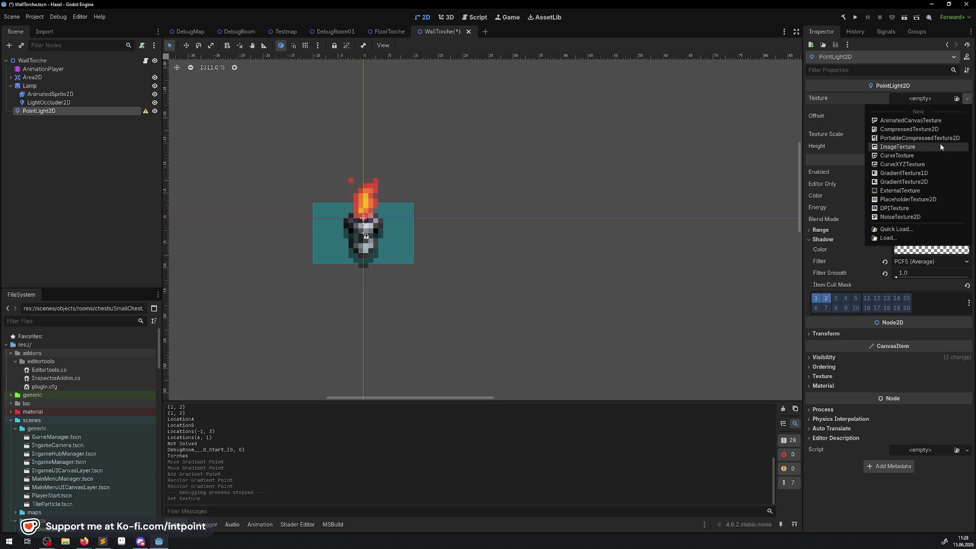
click(919, 183)
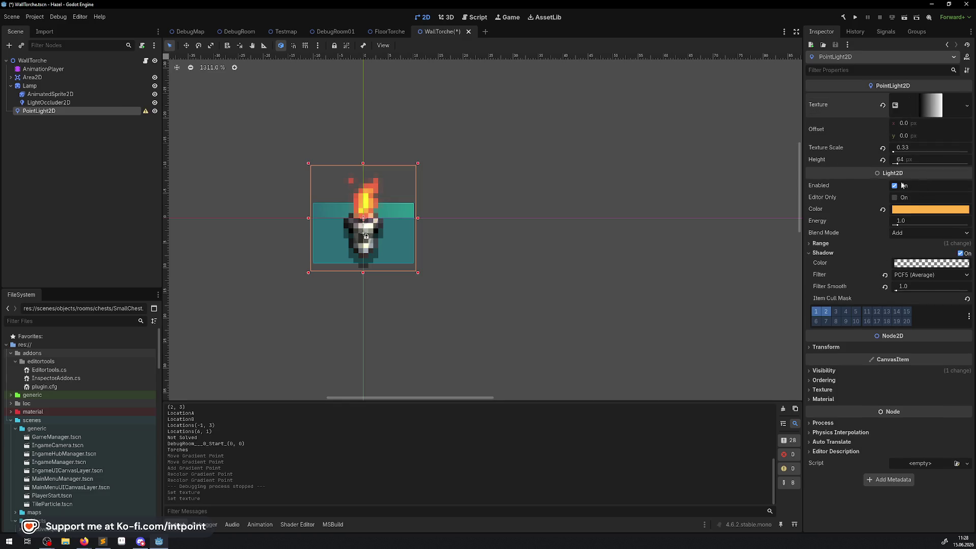
click(928, 111)
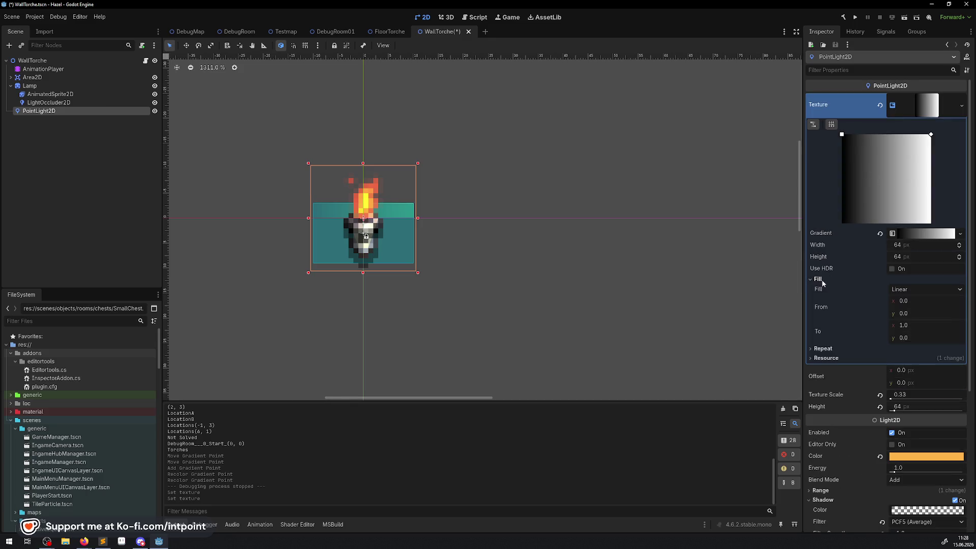
click(916, 289)
click(917, 310)
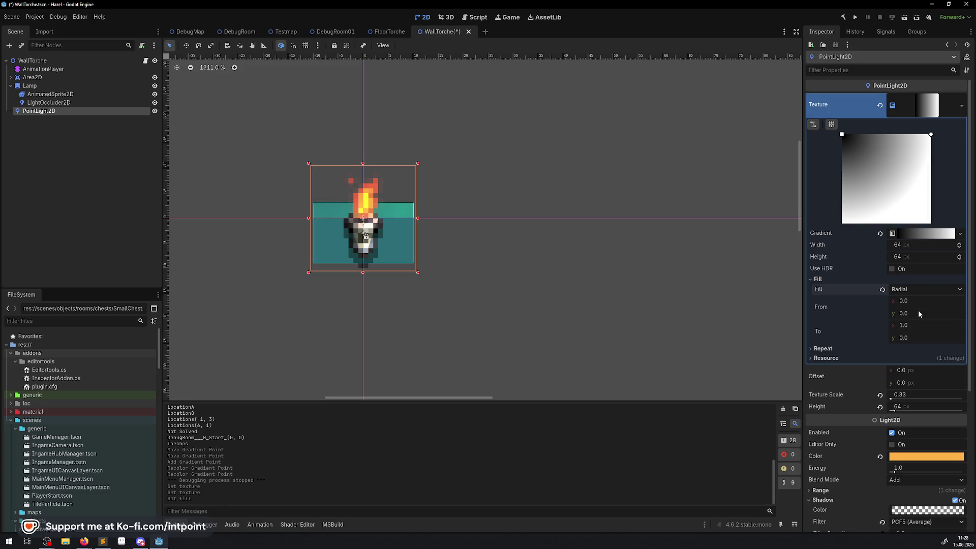
- Set the gradient's Fill From point to x 0.5, y 0.5
drag(842, 135, 884, 177)
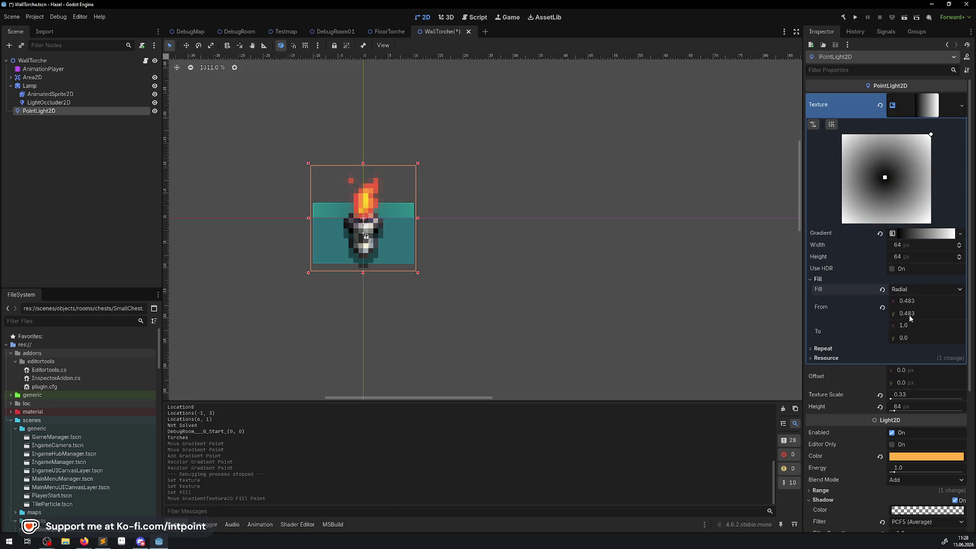
click(915, 313)
key(BackSpace)
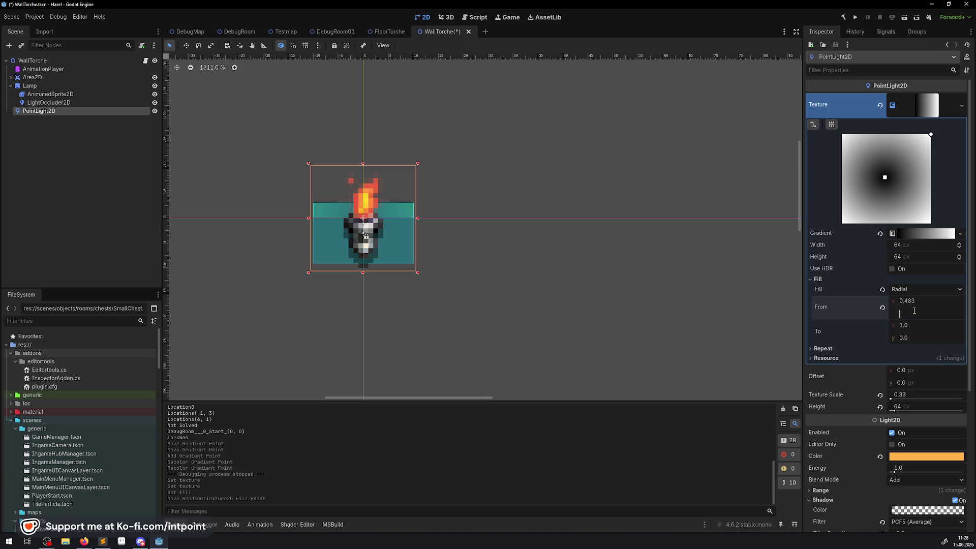
key(Escape)
key(Return)
click(926, 298)
text(0.5)
key(Return)
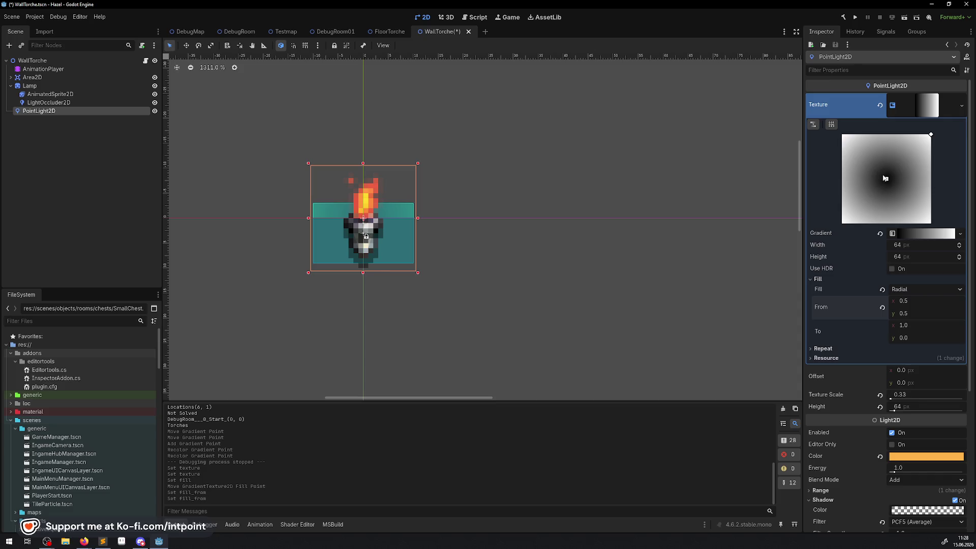
click(924, 233)
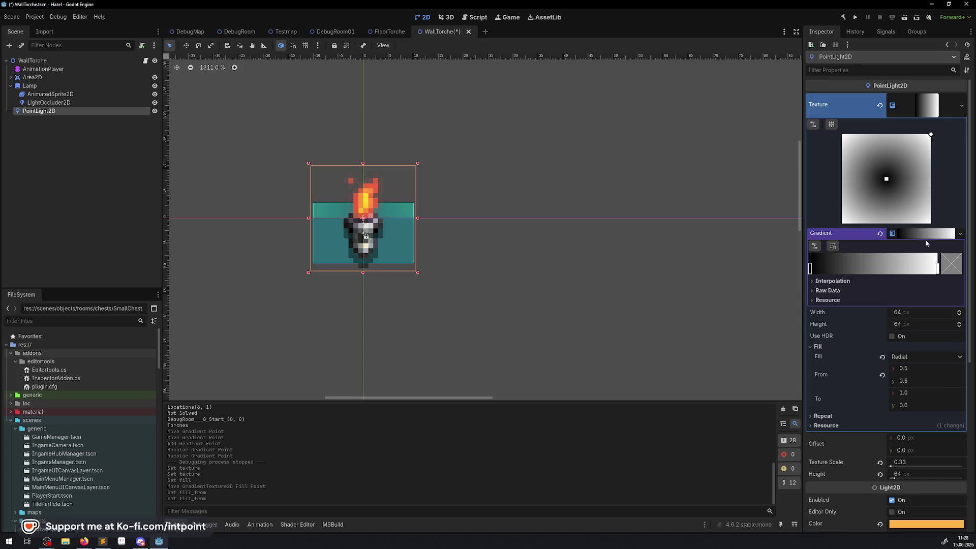
- Set the gradient's left stop to opaque white ffffff at alpha 255
click(811, 269)
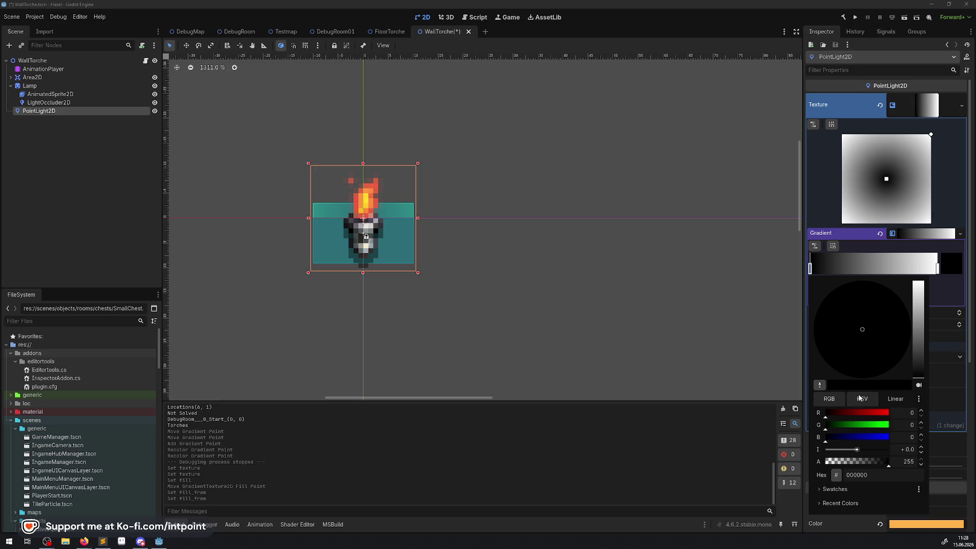
mouse_move(852, 467)
mouse_down()
mouse_move(844, 465)
mouse_move(889, 463)
mouse_up()
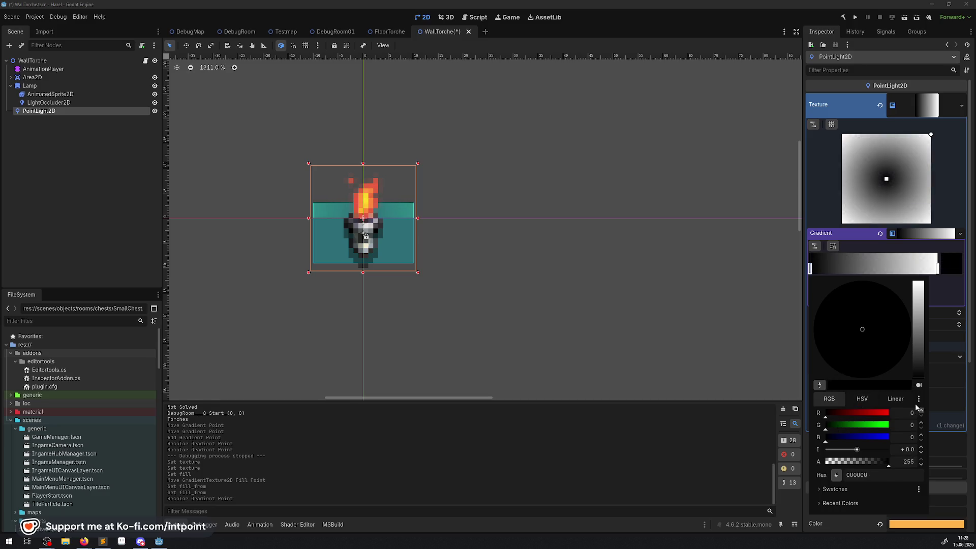
drag(918, 378, 911, 244)
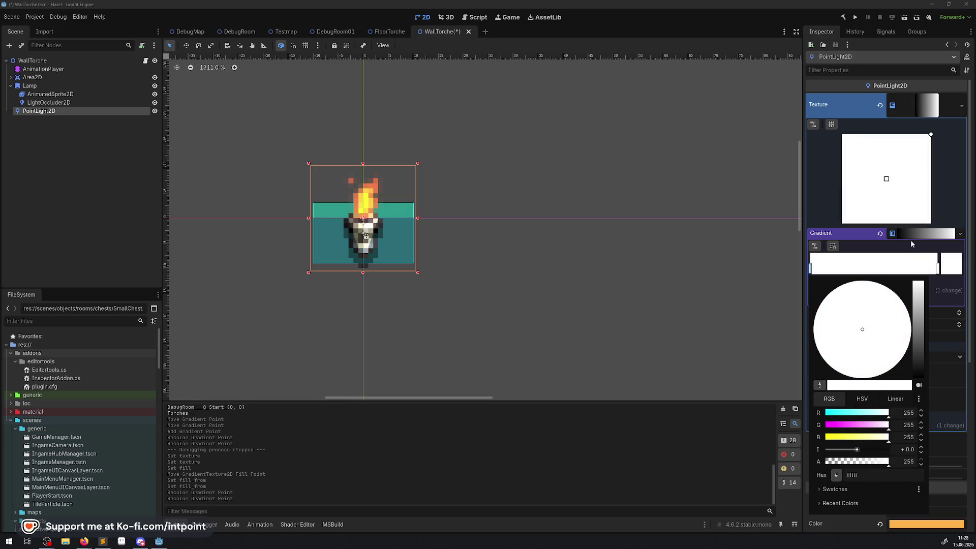
click(938, 269)
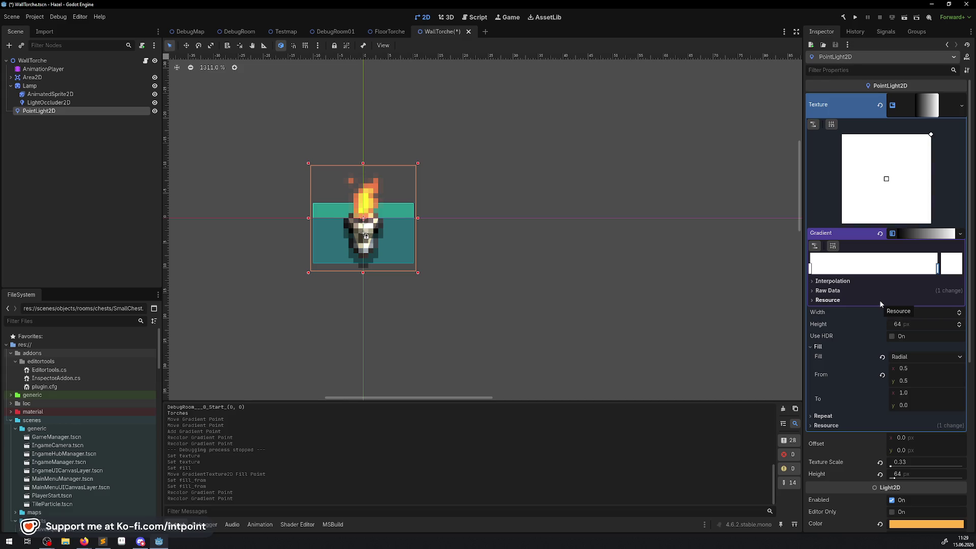
click(938, 271)
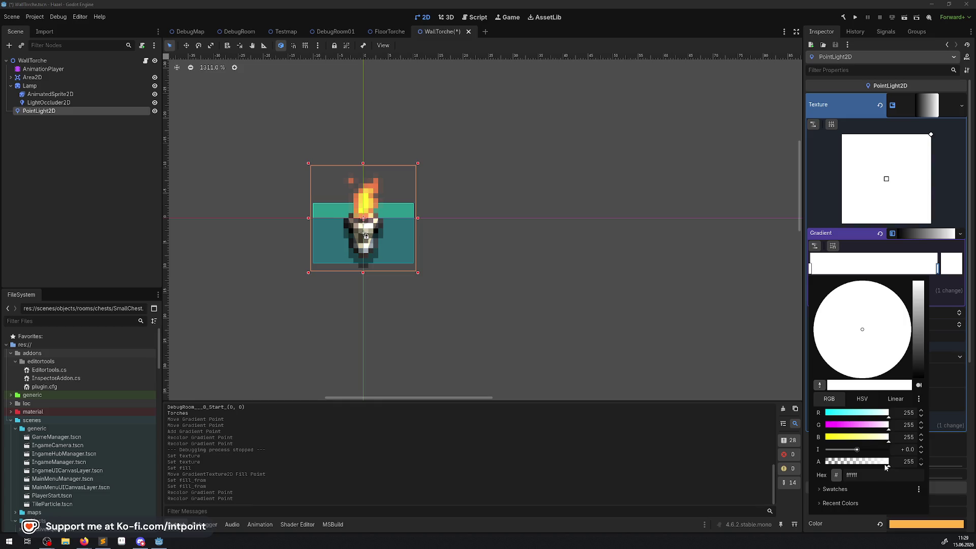
- Make the right stop transparent, shift the white stop right, and add a stop at alpha 107
drag(887, 461, 821, 461)
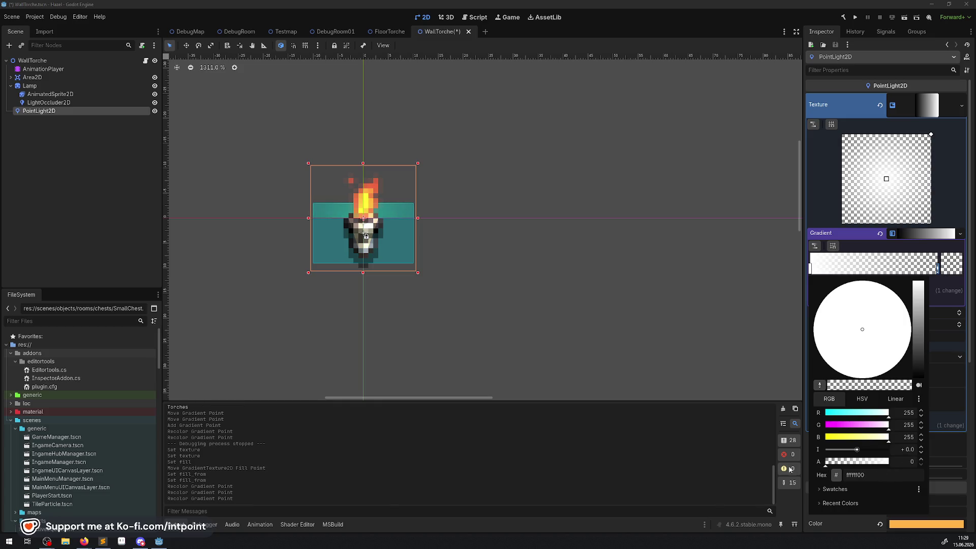
click(736, 462)
drag(809, 269, 853, 268)
double_click(873, 269)
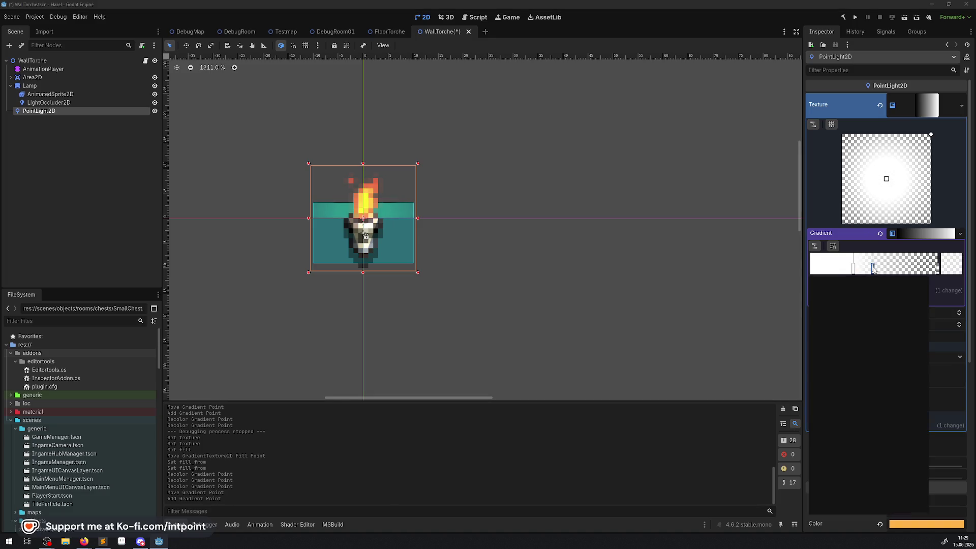
click(852, 461)
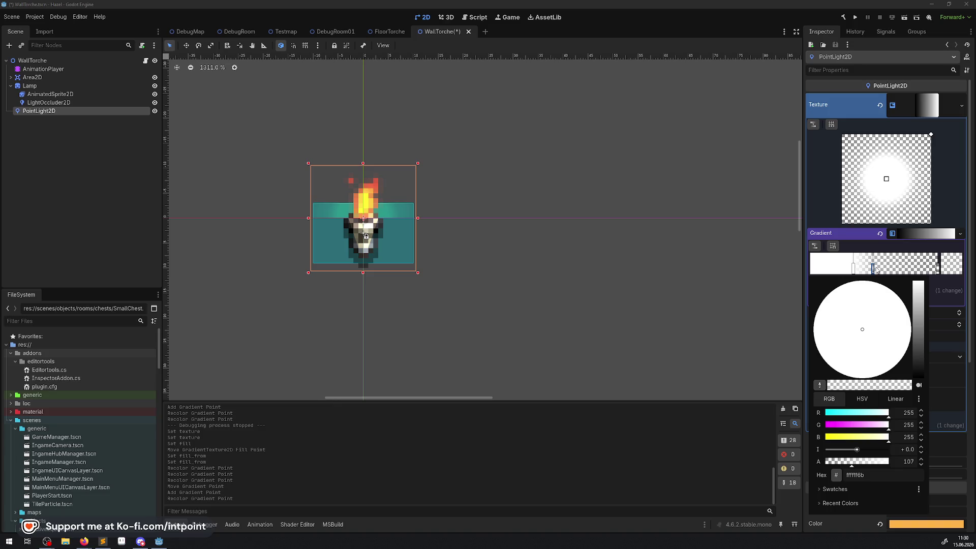
click(874, 268)
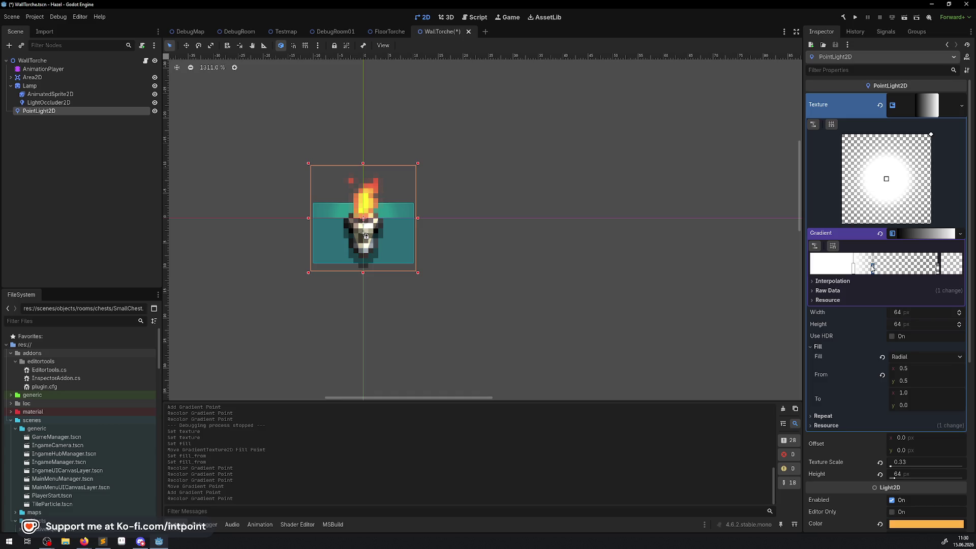
mouse_move(873, 269)
mouse_down()
mouse_move(886, 269)
mouse_move(870, 269)
mouse_up()
- Add another semi-transparent white stop at alpha 48 and save the WallTorche scene
double_click(895, 268)
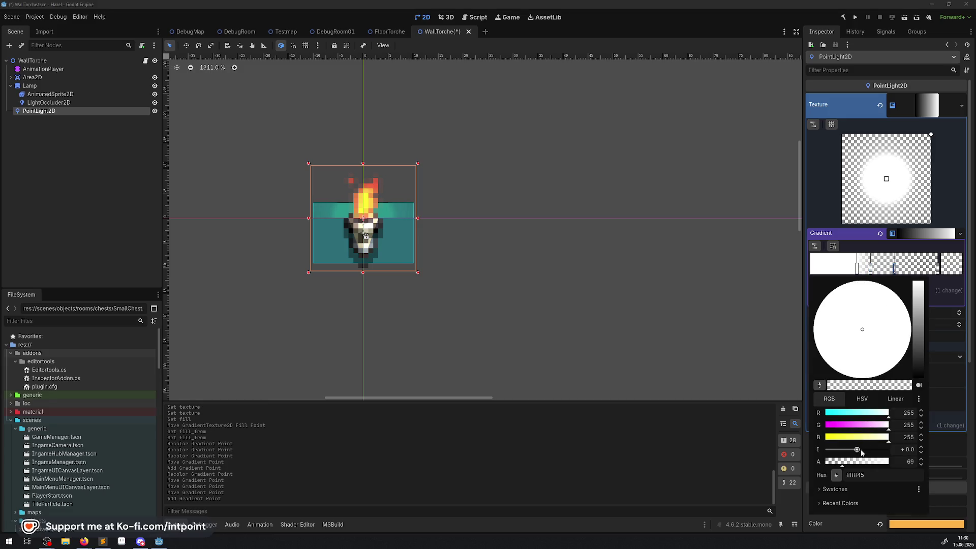
click(835, 461)
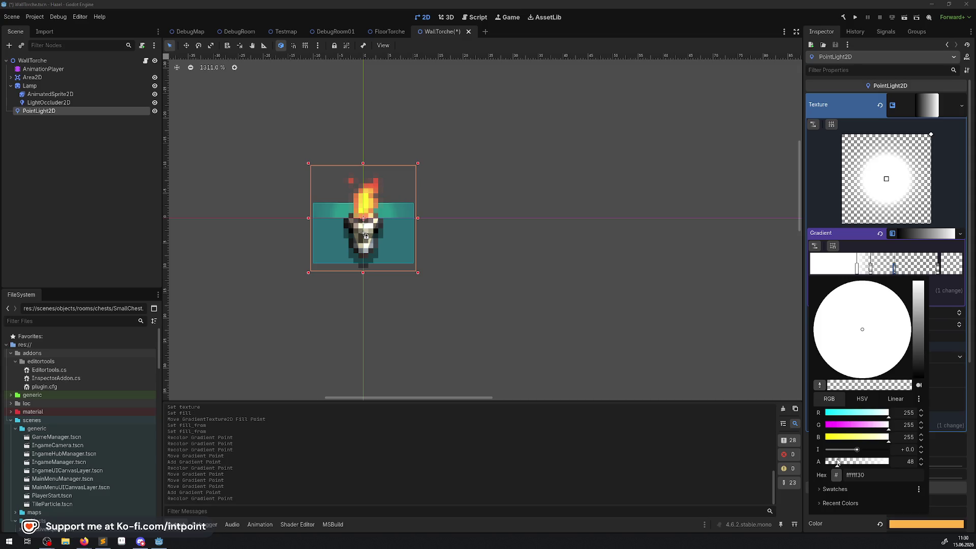
click(586, 319)
key(ctrl+s)
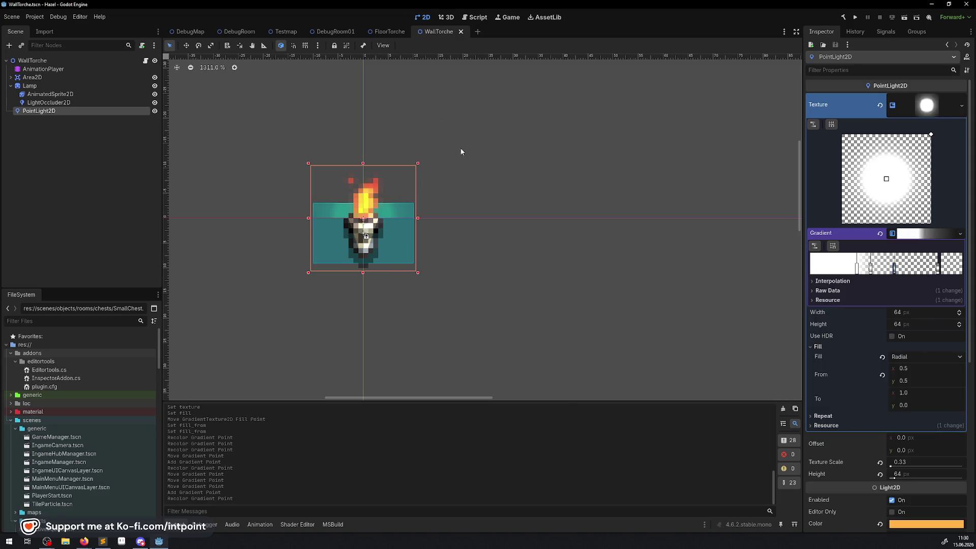
- Run the game from DebugRoom01 and walk through the purple warp into the next room
click(336, 32)
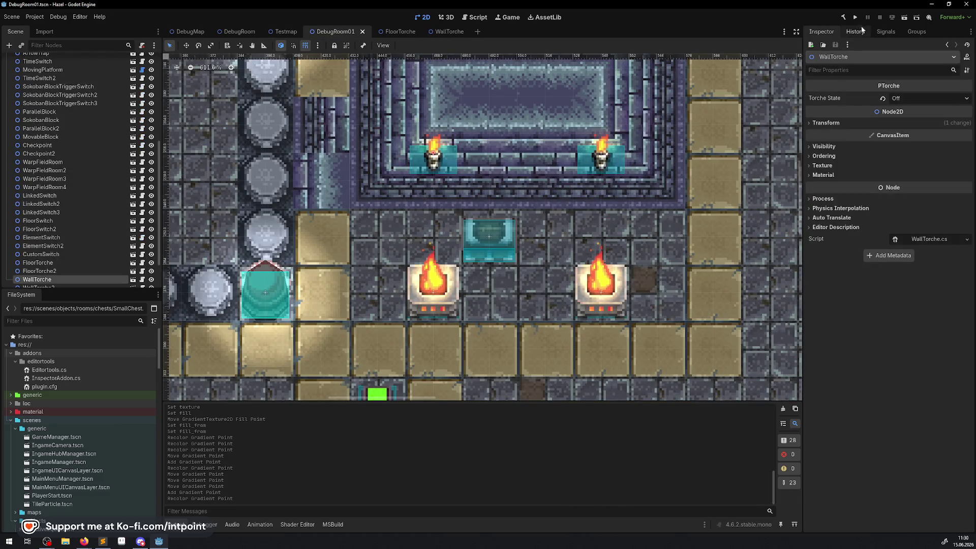
click(856, 18)
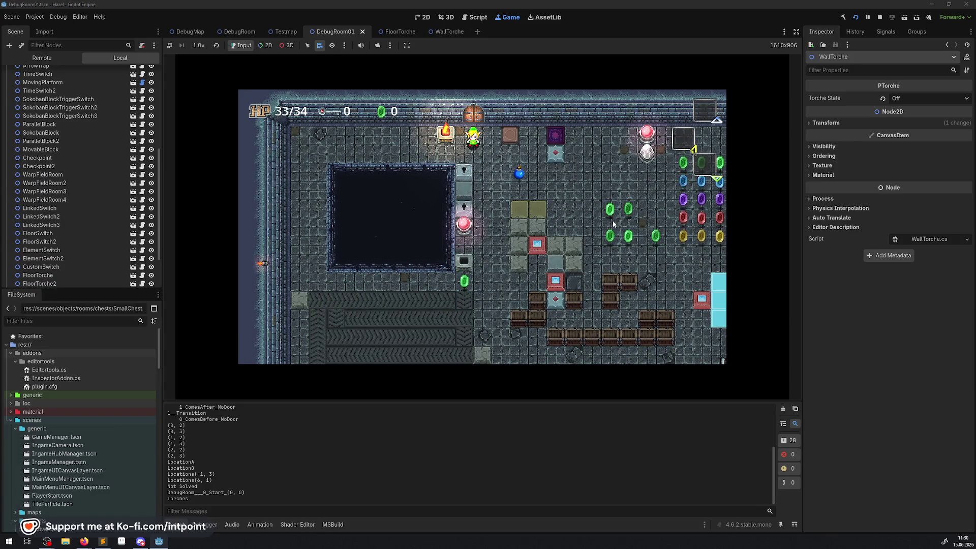
key(Right)
key(Down)
key(Right)
key(Up)
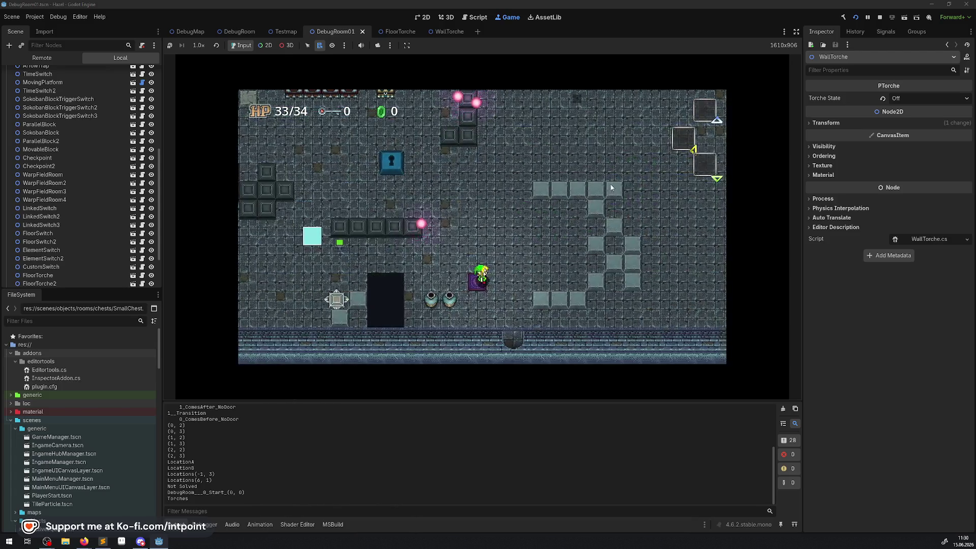
key(Down)
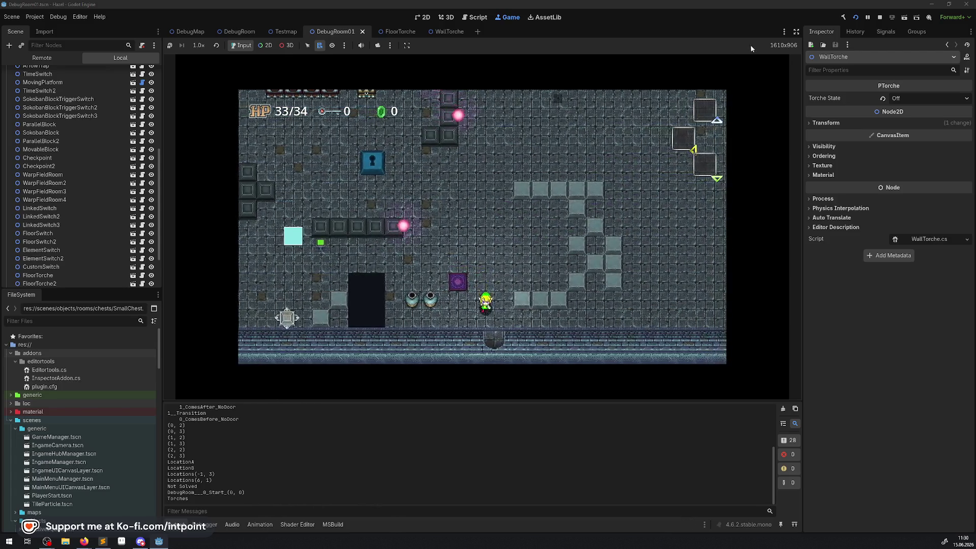
key(Down)
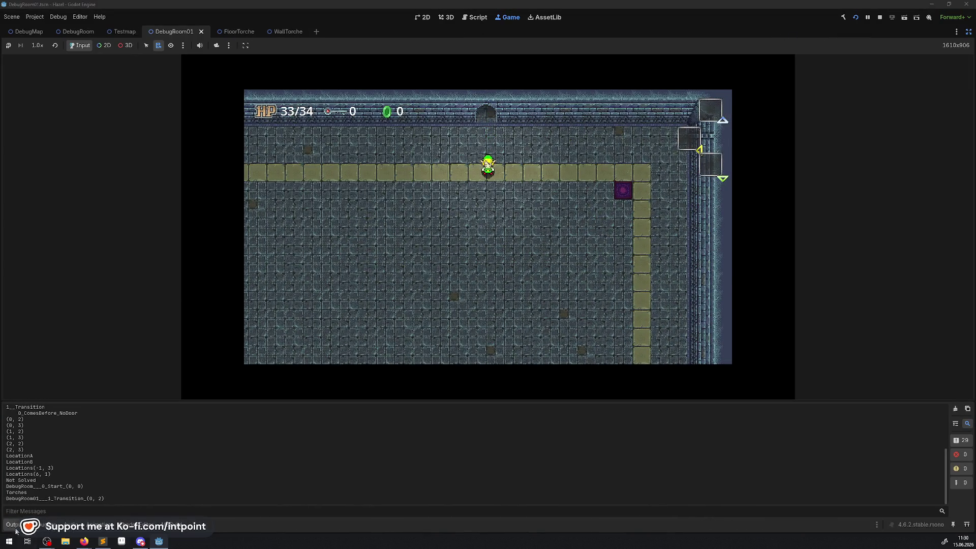
- Switch to distraction-free mode and walk the player left into the torch room
click(796, 31)
key(Left)
key(Down)
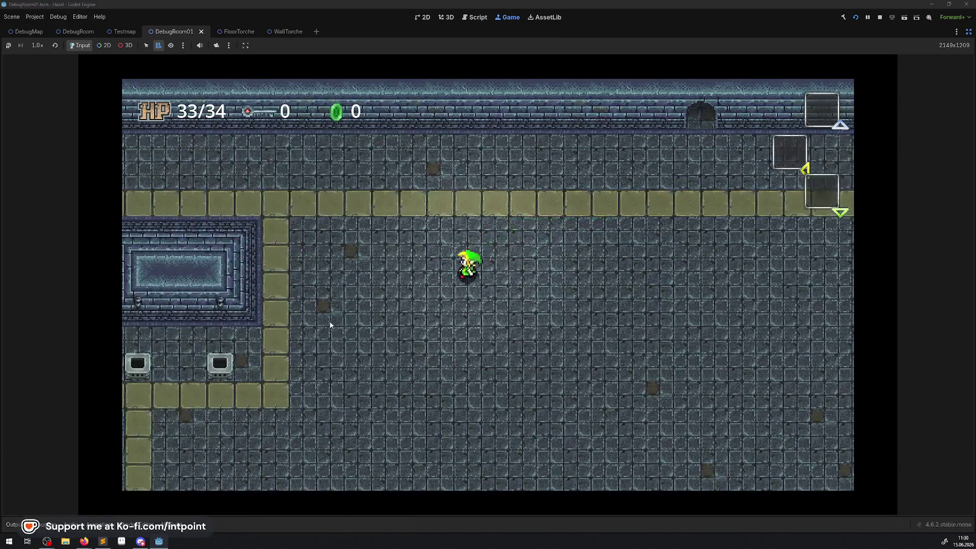
key(Left)
key(Down)
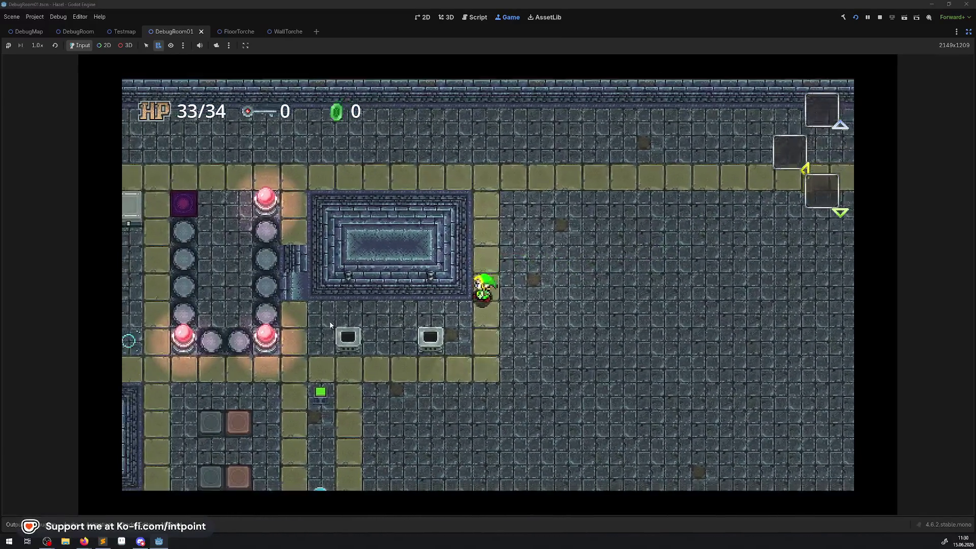
key(Left)
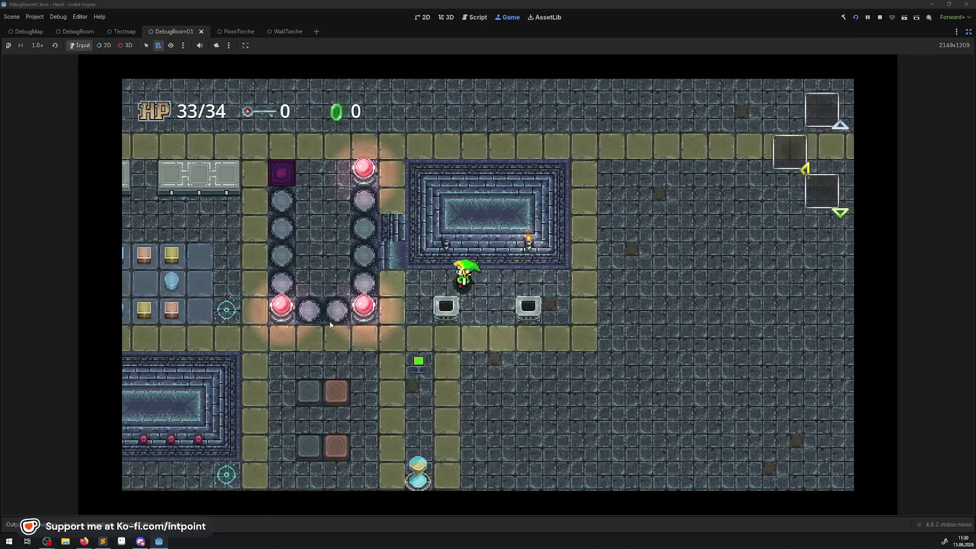
key(Up)
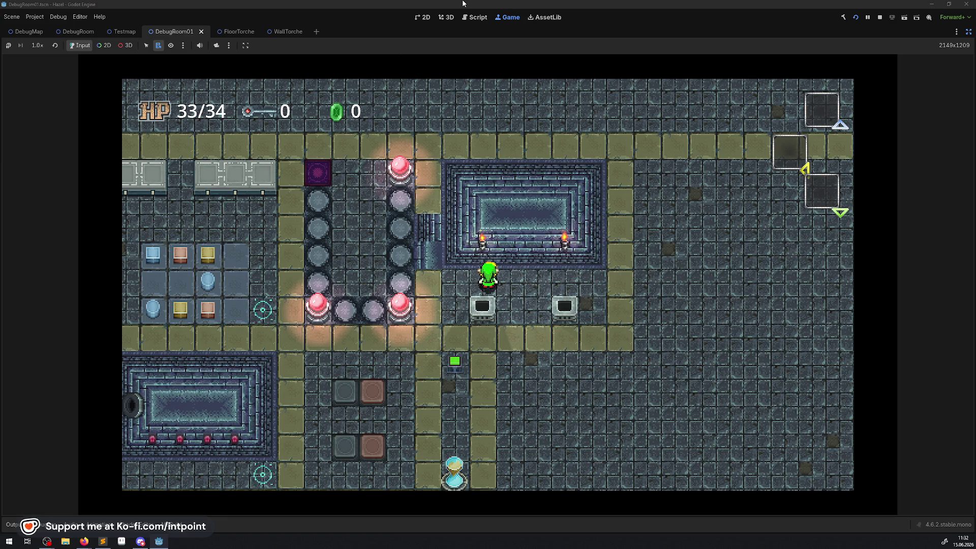
- Stop the game, shift the WallTorche gradient stop right to widen the core, and rerun
click(879, 19)
click(968, 32)
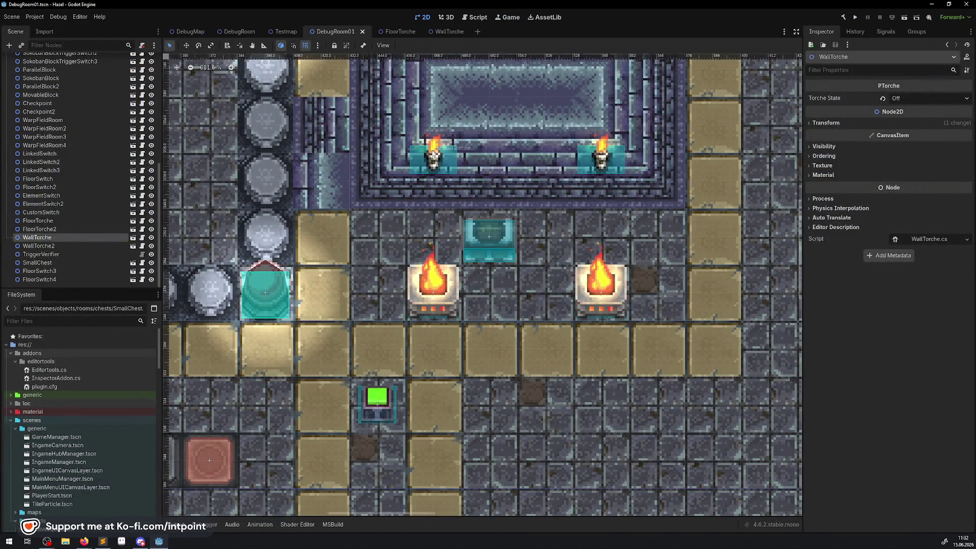
click(442, 33)
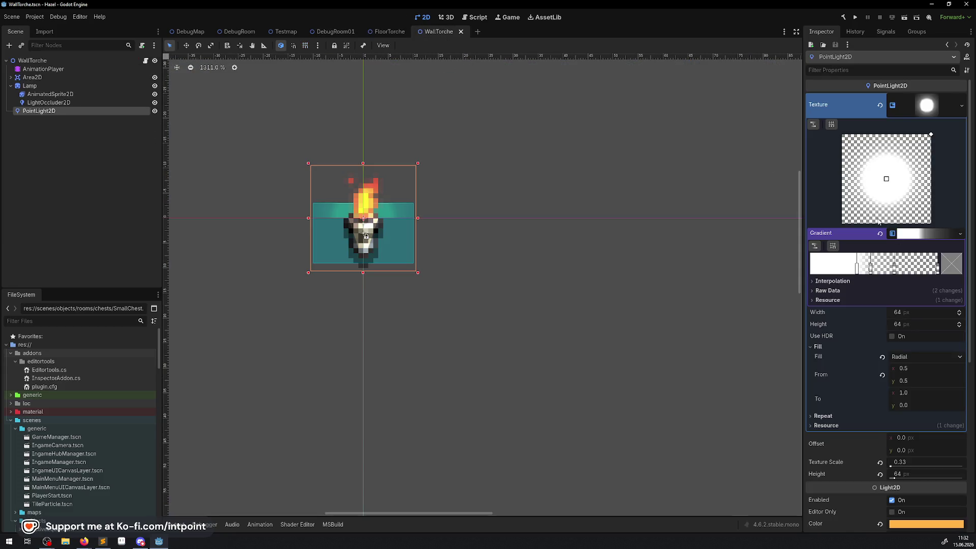
mouse_move(870, 268)
mouse_down()
mouse_move(916, 270)
mouse_move(869, 270)
mouse_move(878, 270)
mouse_up()
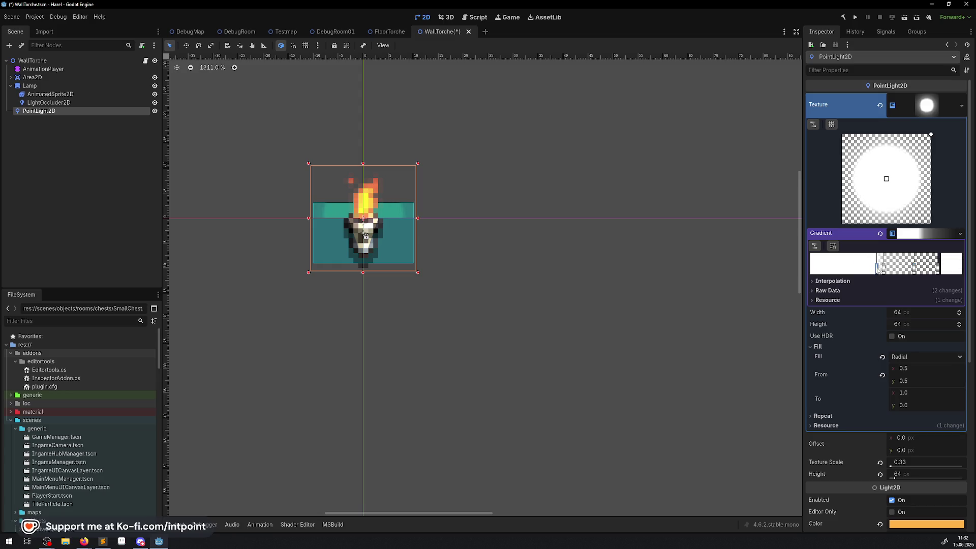
click(853, 19)
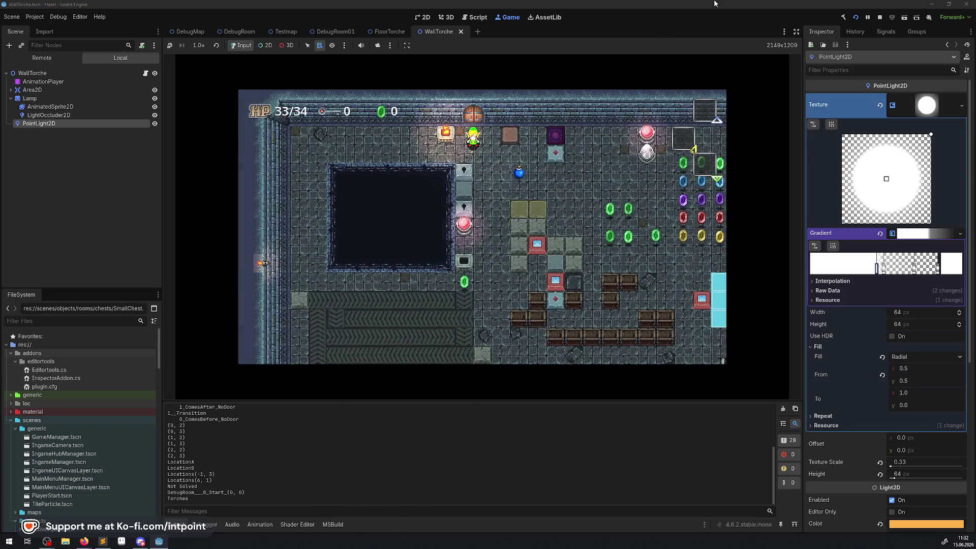
- Hide the editor panels and walk right and down, collecting two green rupees
click(796, 31)
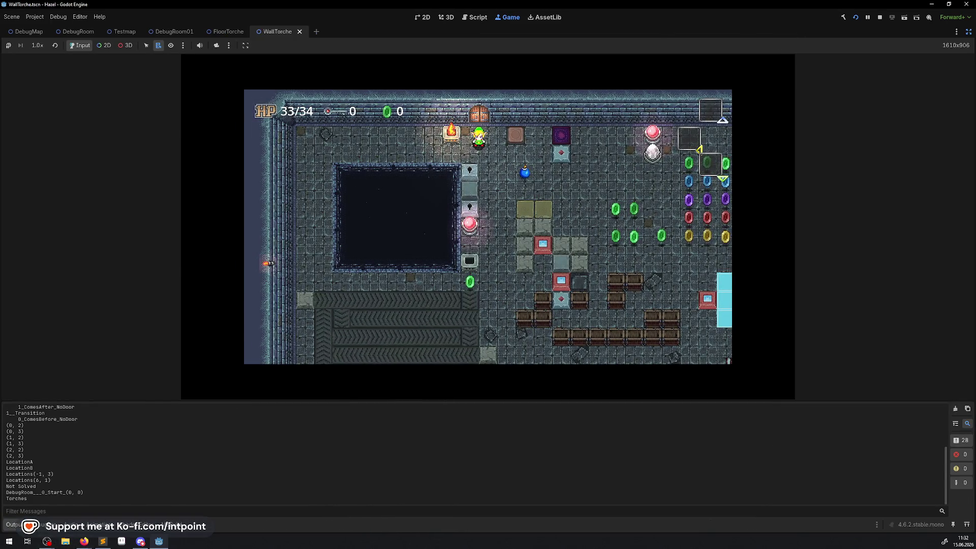
key(Right)
key(Down)
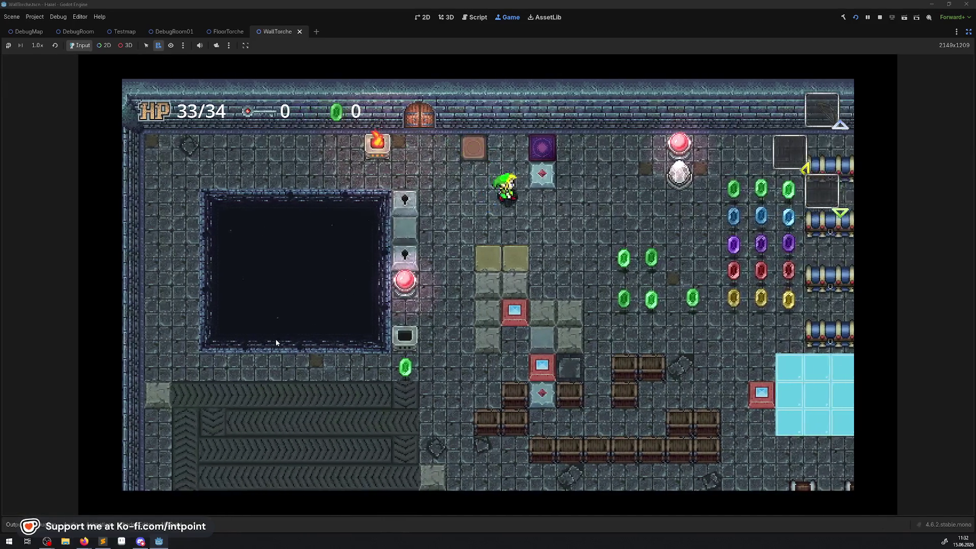
key(Down)
key(Right)
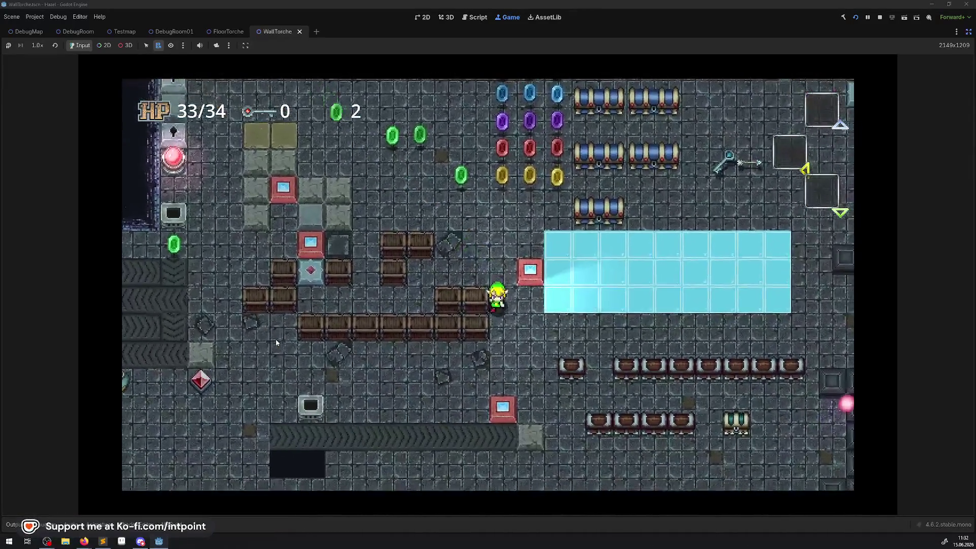
key(Down)
key(Right)
key(Down)
key(Right)
- Go through the bottom doorway and walk left into the switch room facing the wall torches
key(Down)
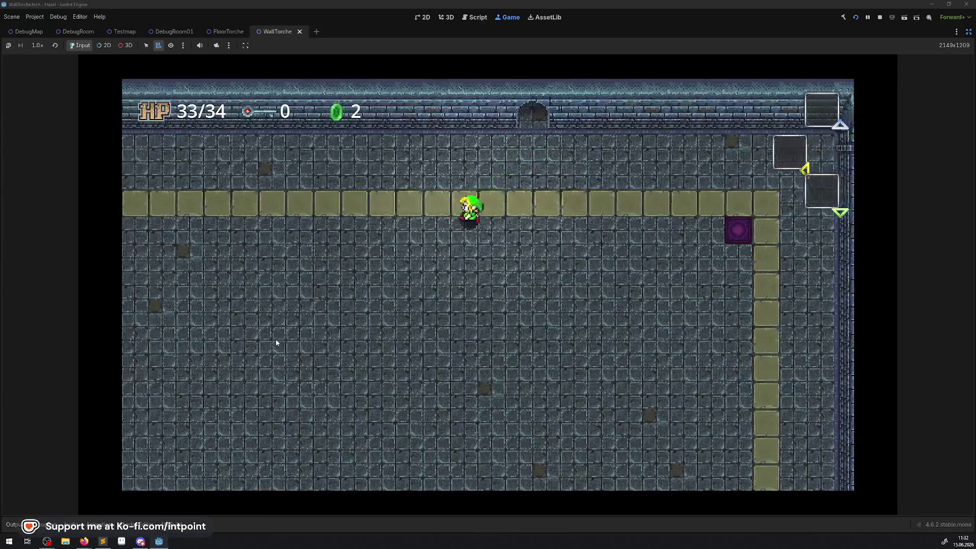
key(Down)
key(Left)
key(Up)
key(Left)
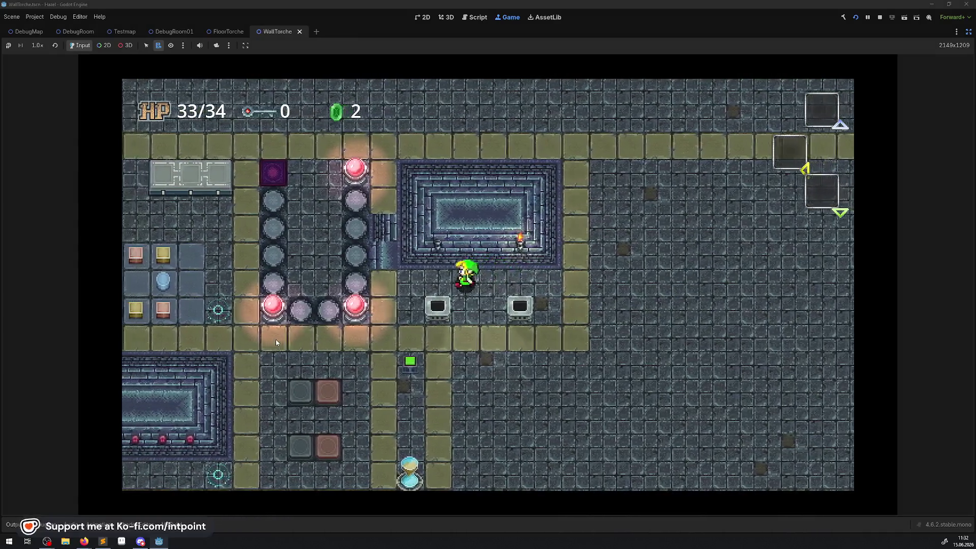
key(Left)
key(Up)
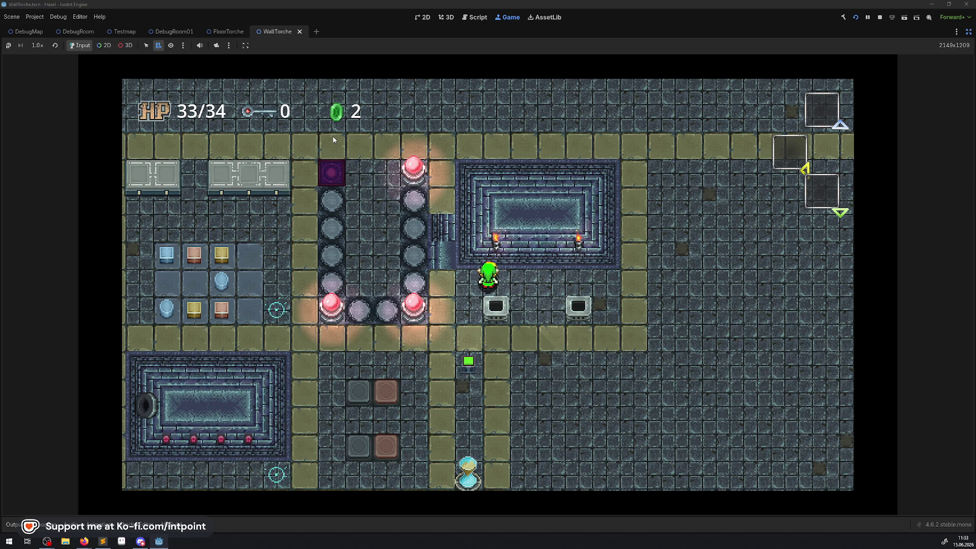
key(Right)
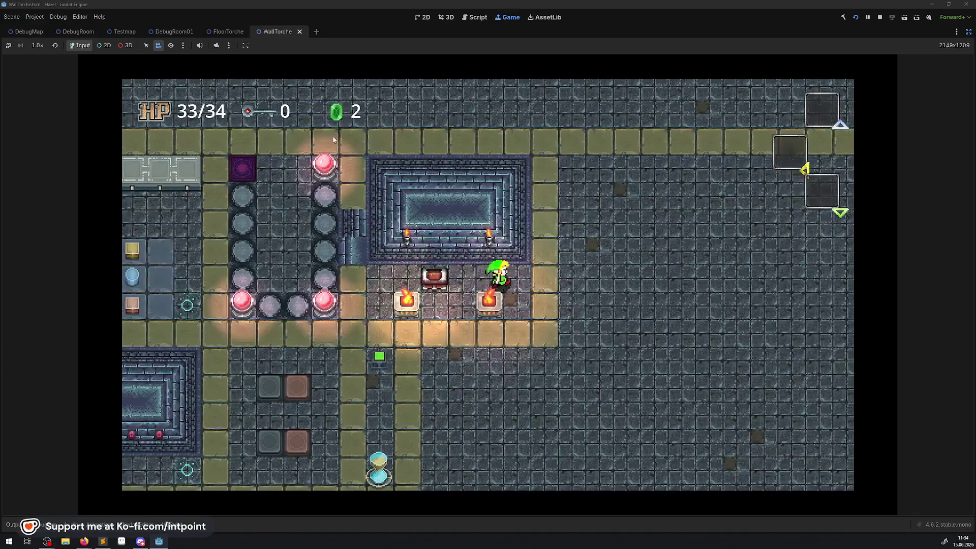
- Light the second brazier by stepping down, then walk left and slightly up
key(Down)
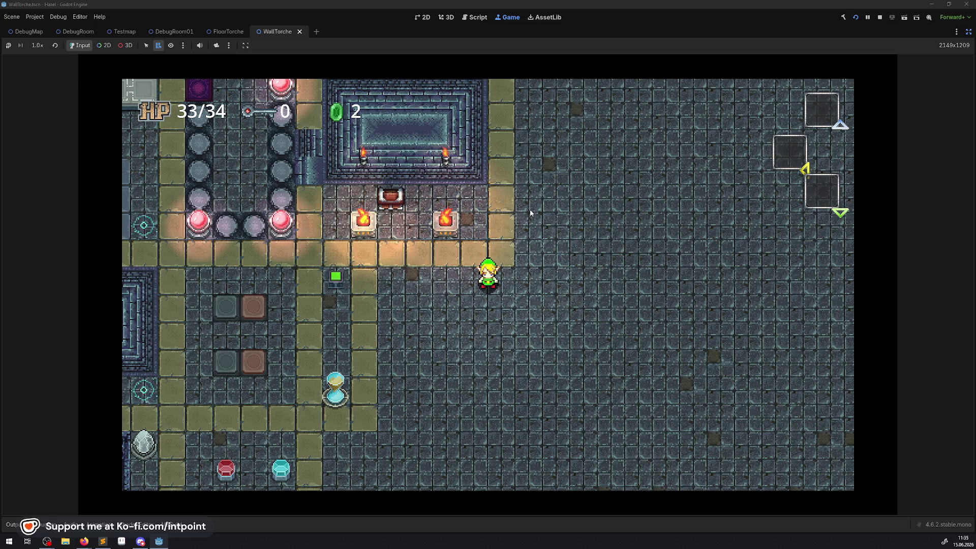
key(Left)
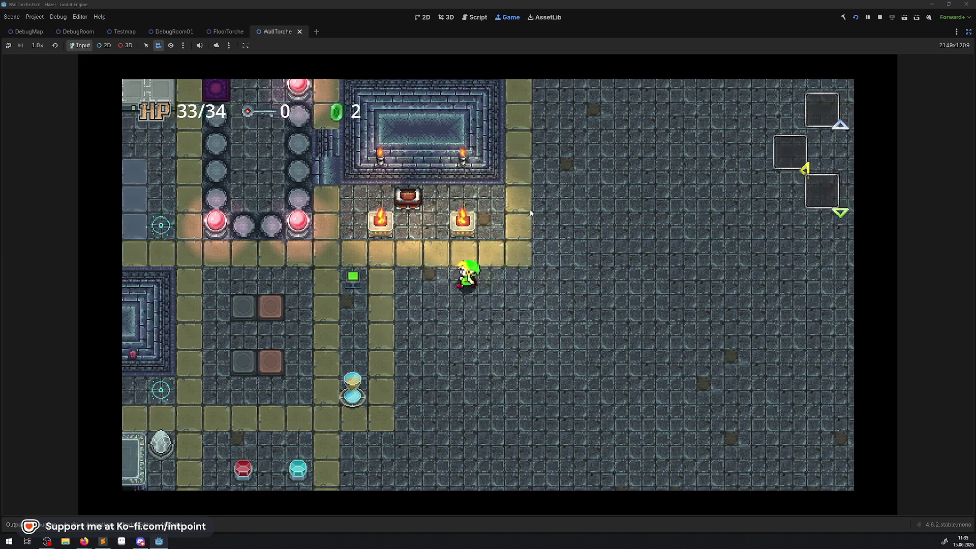
- Walk the player up past the pink pillars and strike the switch to turn them cyan
key(Up)
key(Left)
key(Up)
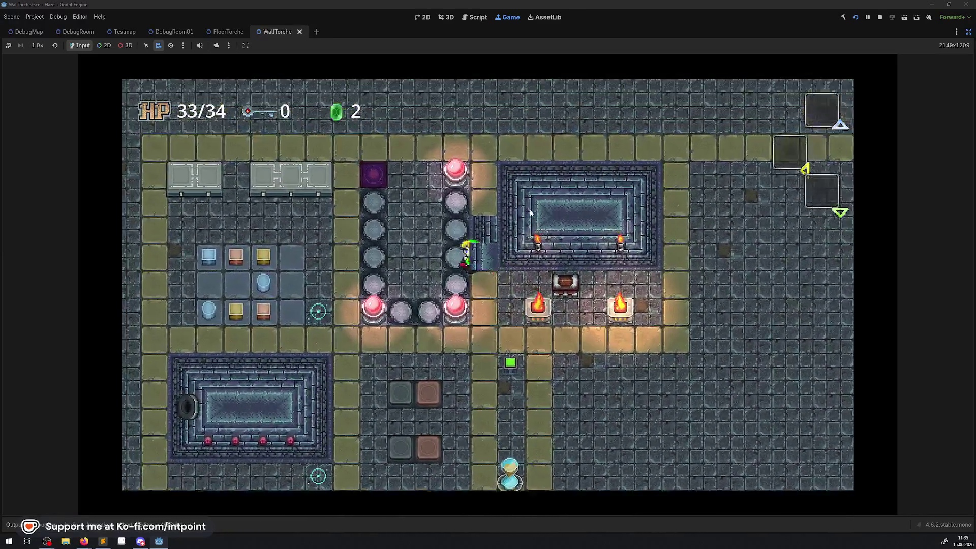
key(Up)
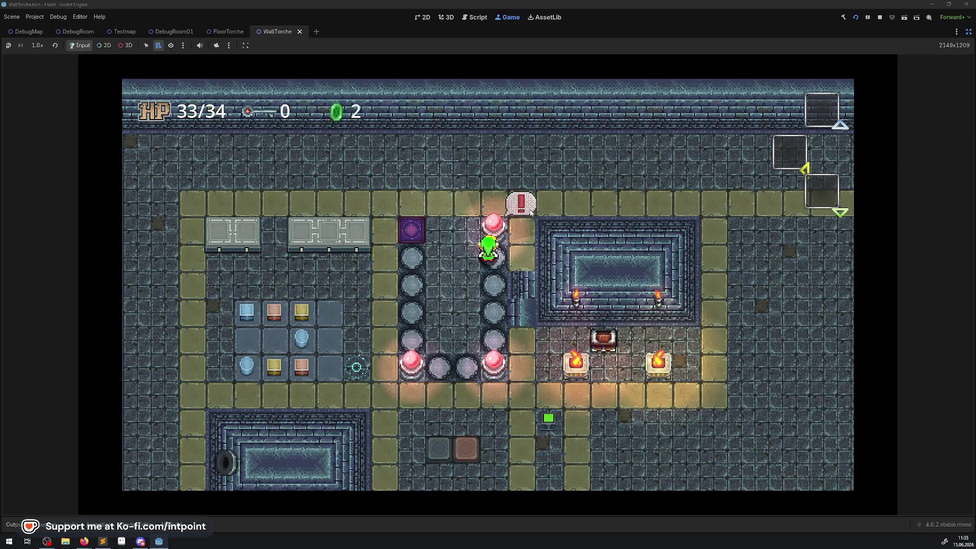
key(Down)
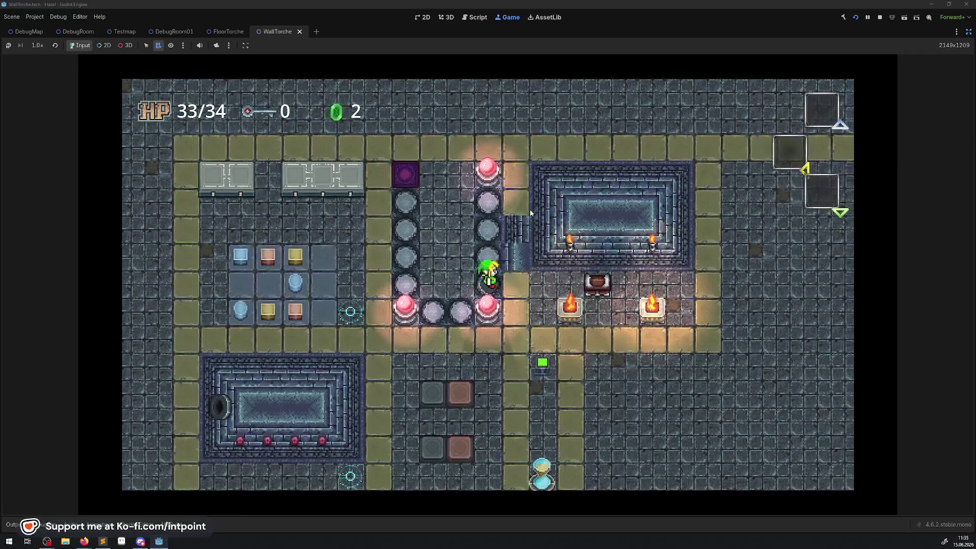
key(Up)
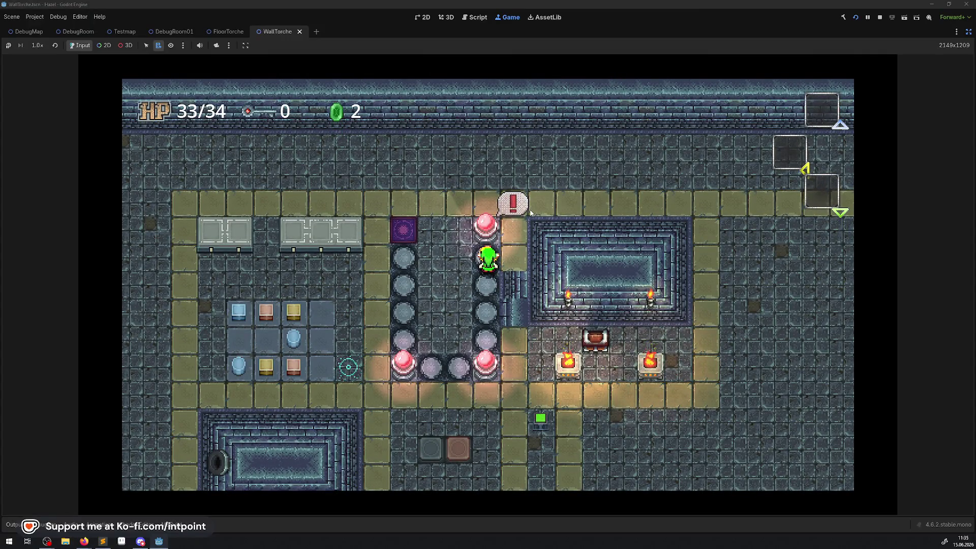
key(Left)
key(Up)
key(e)
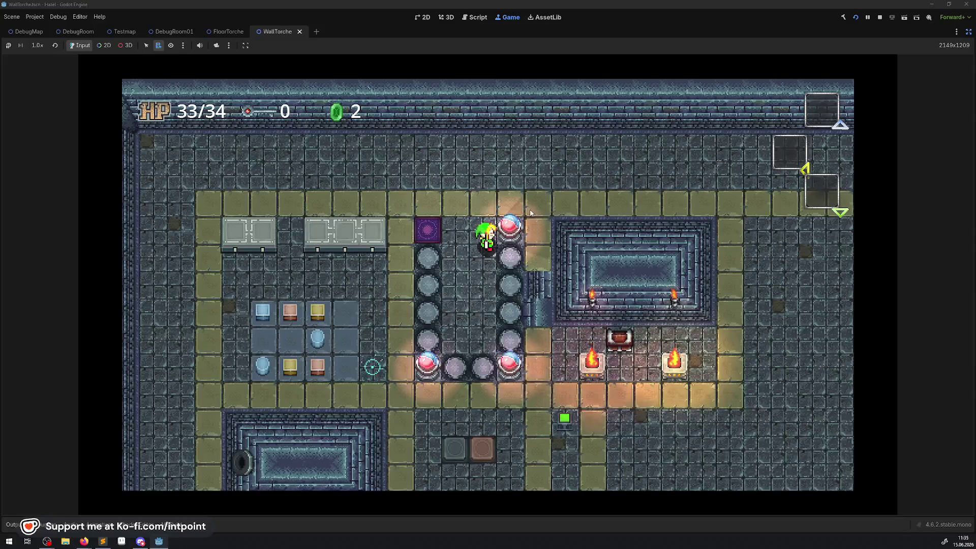
key(Down)
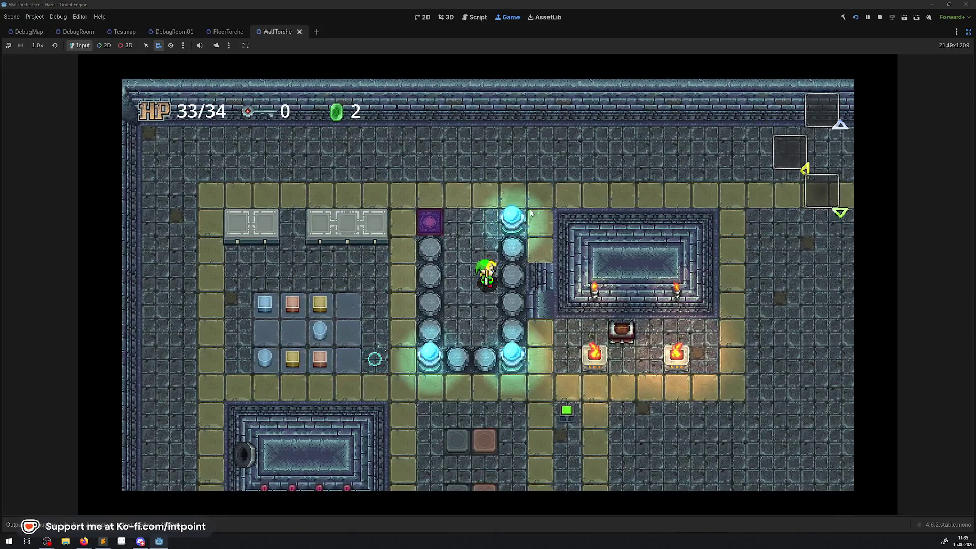
- Walk back to the switch, turning the pillars pink, then strike the top crystal to turn them blue
key(Up)
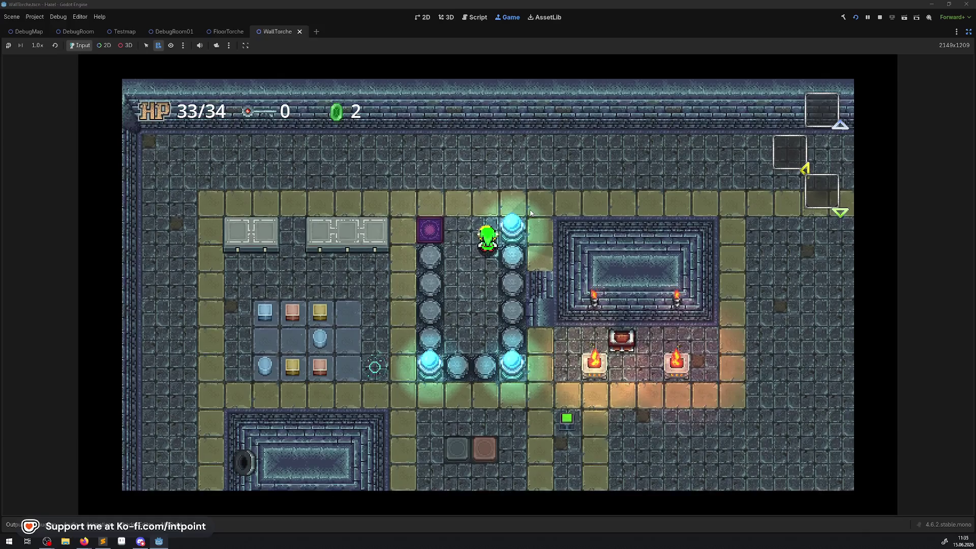
key(Right)
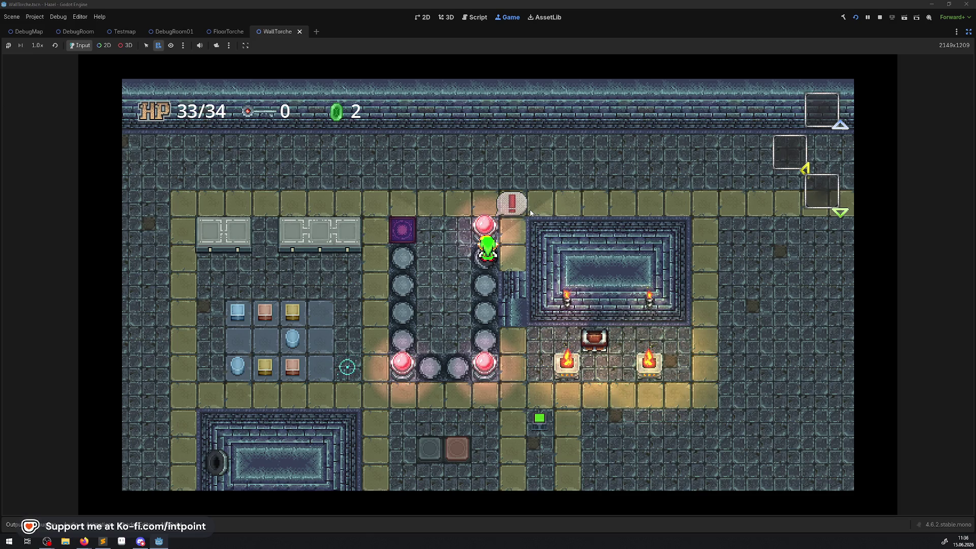
key(space)
key(Down)
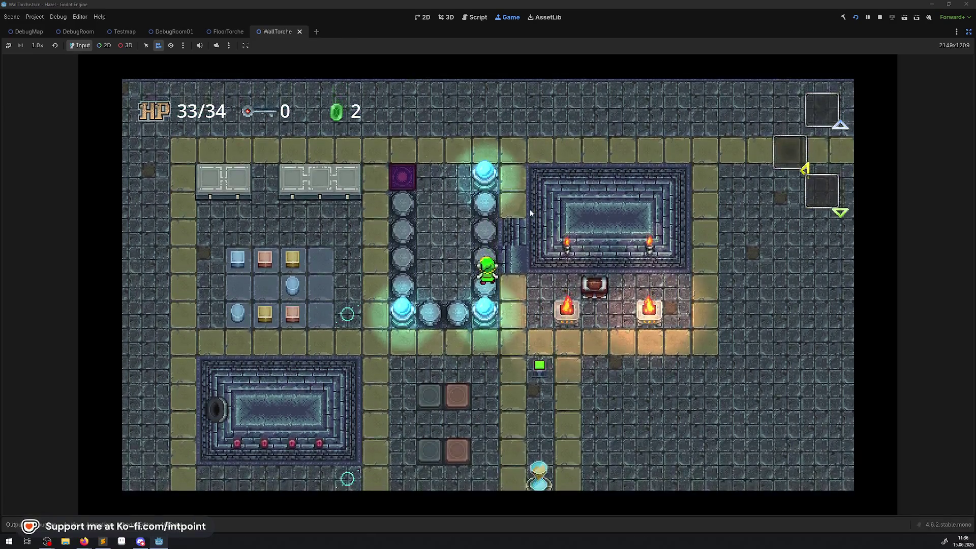
- Move the player around beside the pillars, up and left, then back right and down
key(Up)
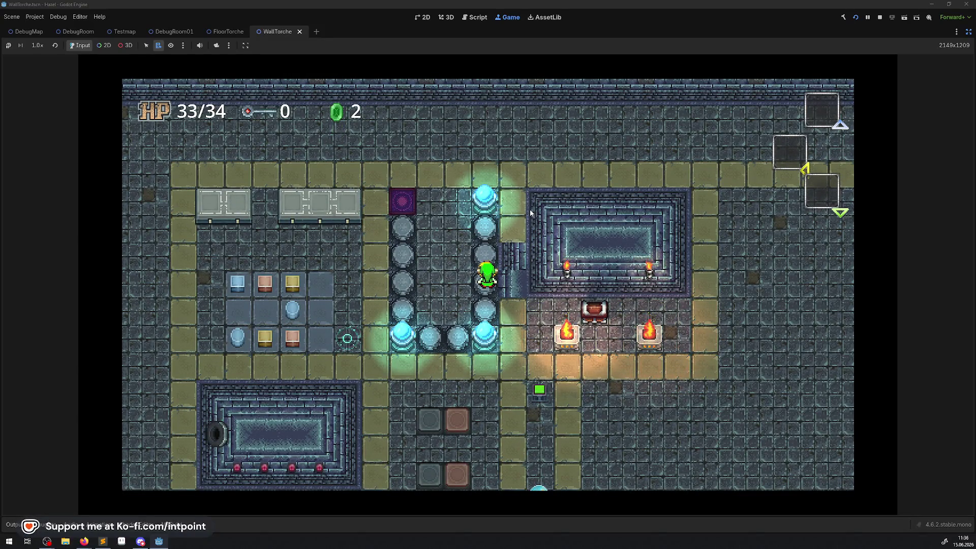
key(Up)
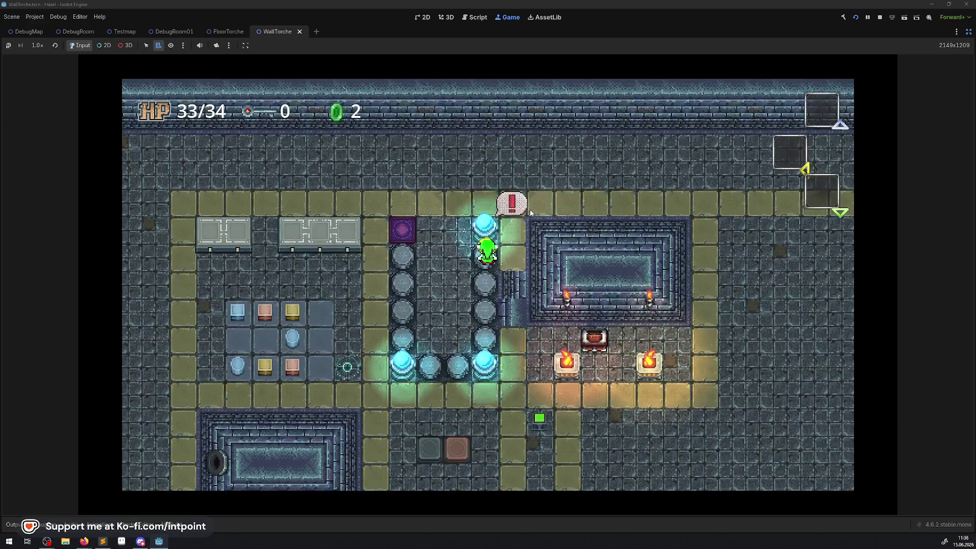
key(Left)
key(Down)
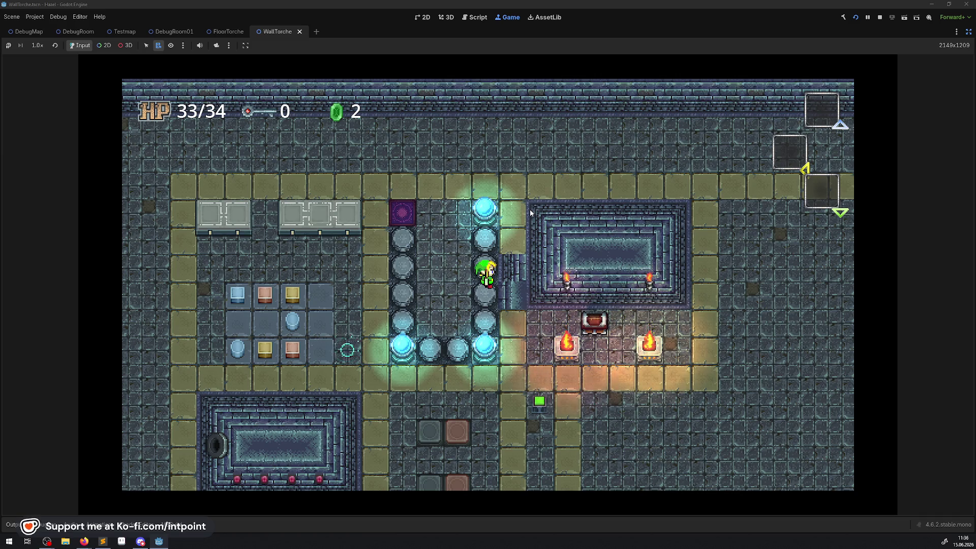
key(Left)
key(Up)
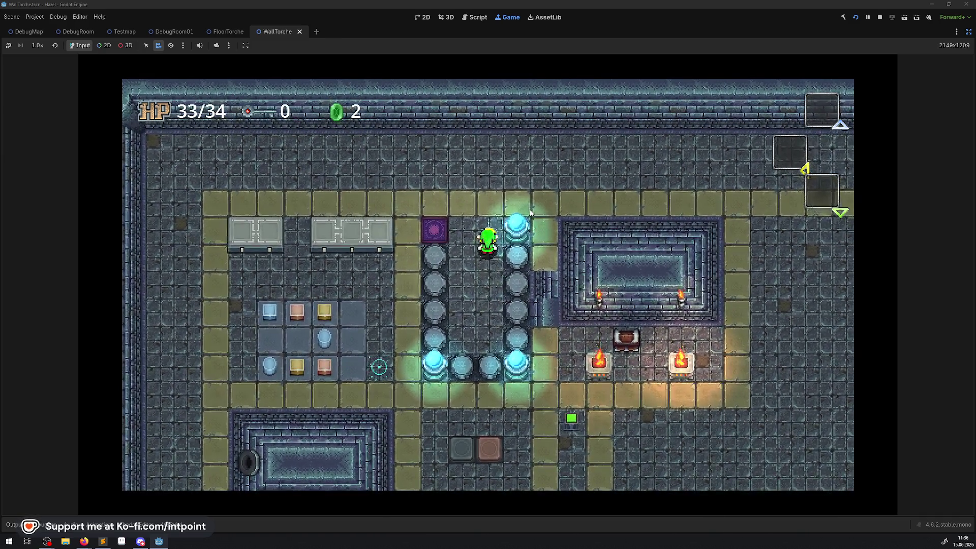
key(Up)
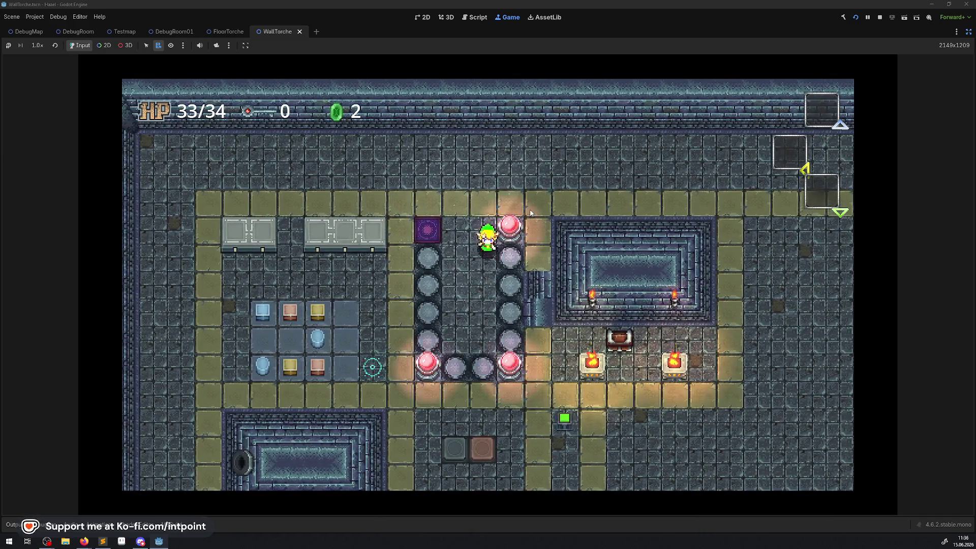
key(Right)
key(Down)
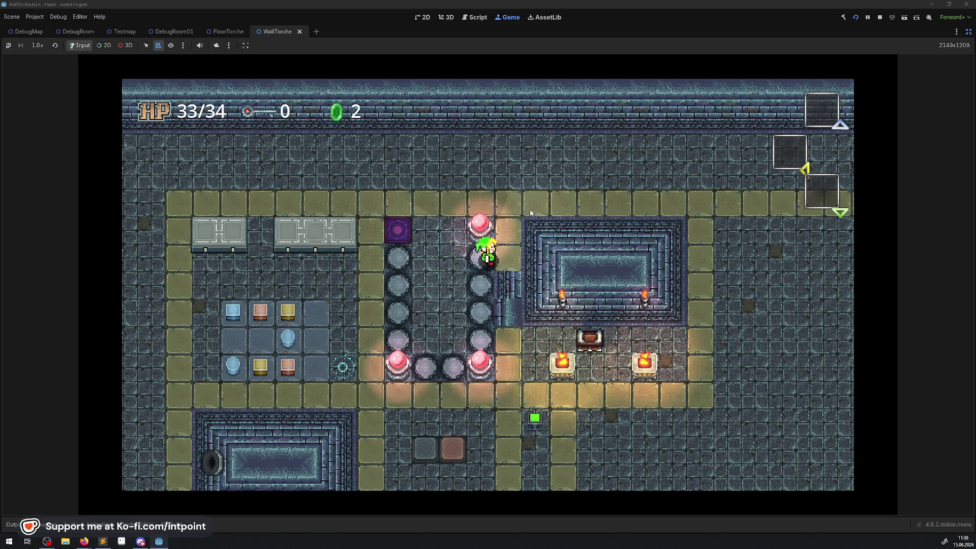
- Face the switch and strike it to turn the orbs blue, then step down and face it again
key(Up)
key(e)
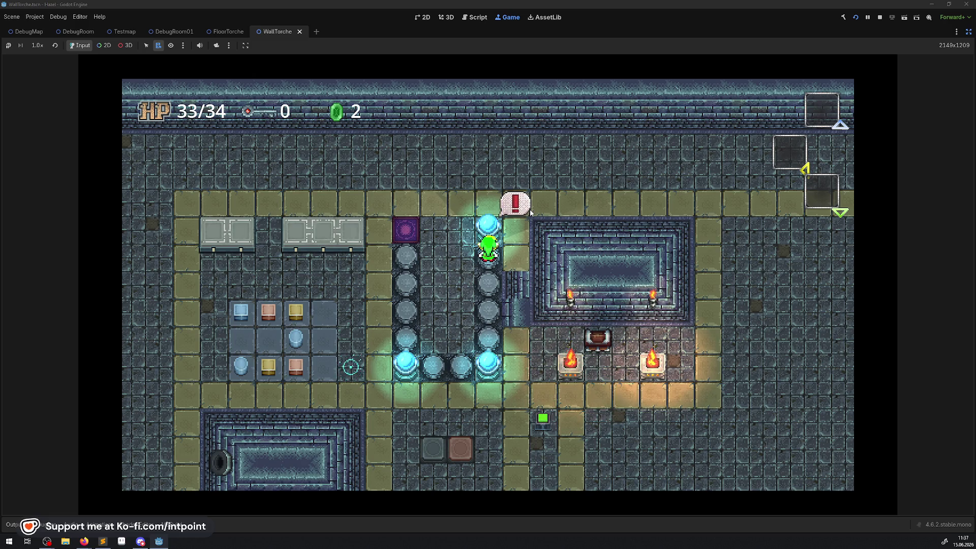
key(Down)
key(Up)
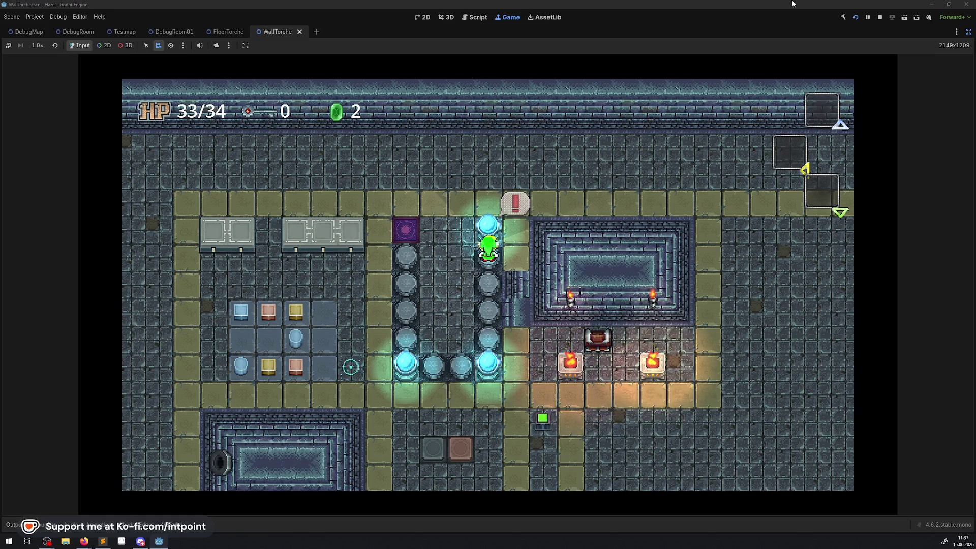
- Stop the game, rebuild and relaunch it, and walk the player down to the hourglass
click(879, 17)
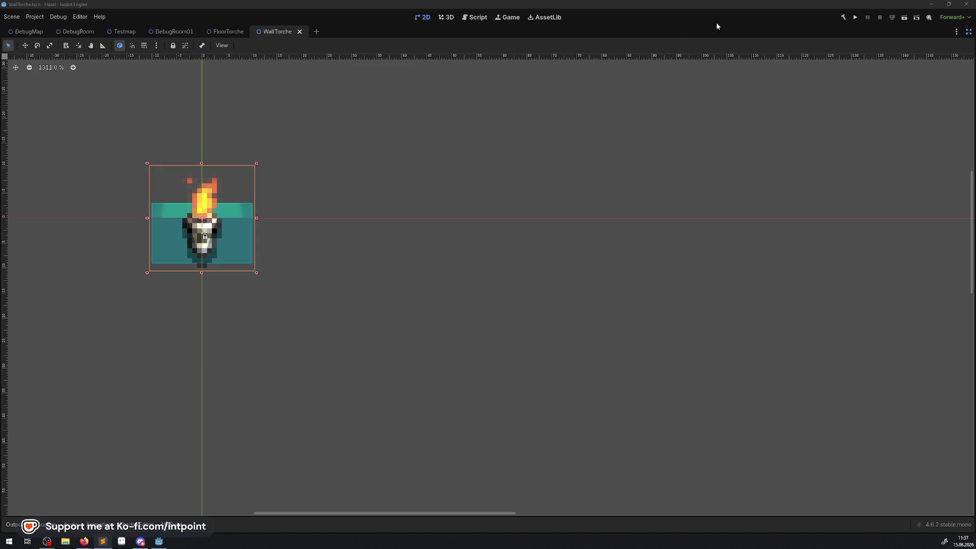
click(855, 18)
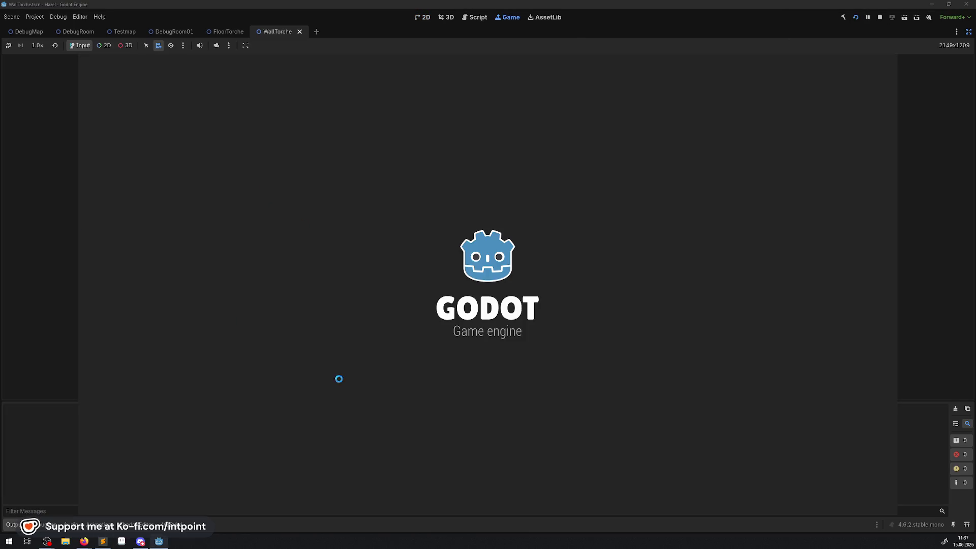
key(Down)
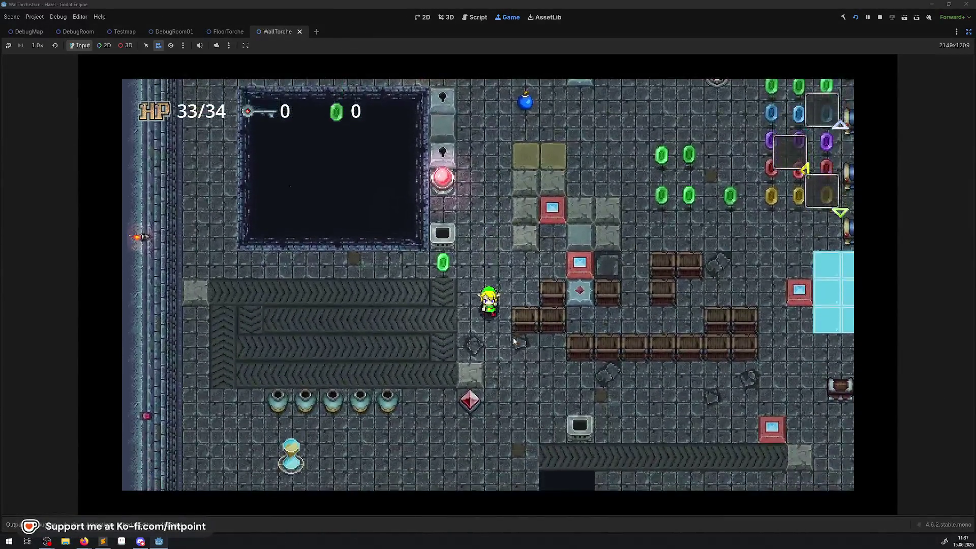
key(Down)
key(Left)
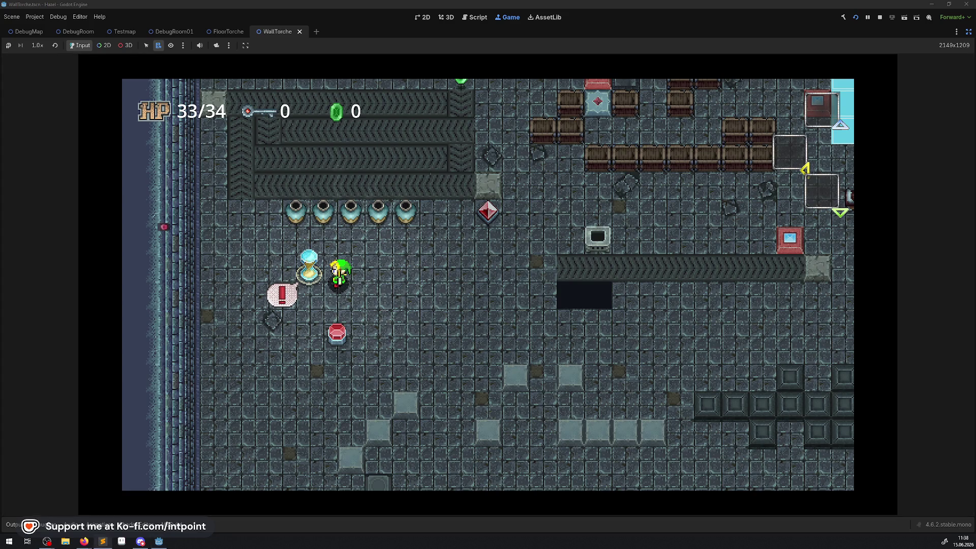
- Flip the hourglass, move the player briefly, then stop the game with F8
key(space)
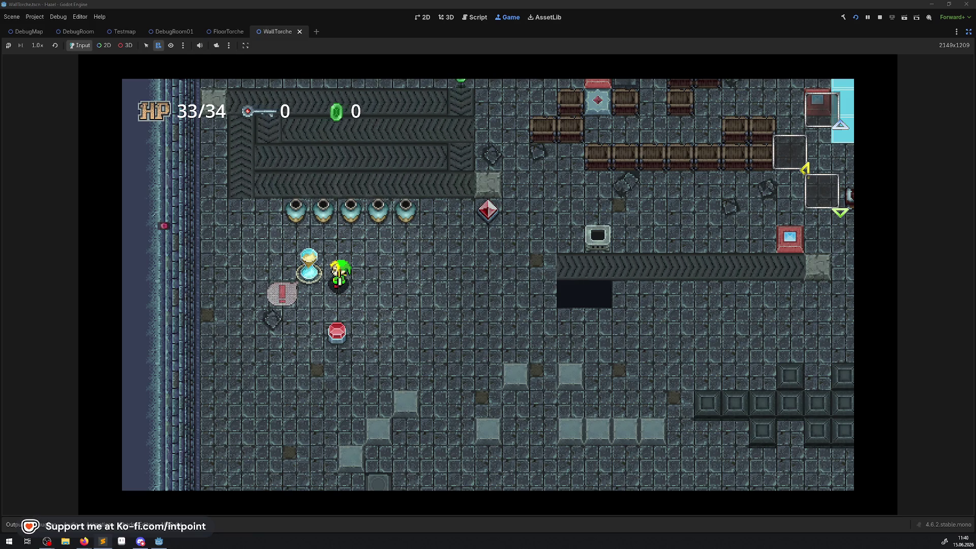
key(Down)
key(Right)
key(Up)
key(Left)
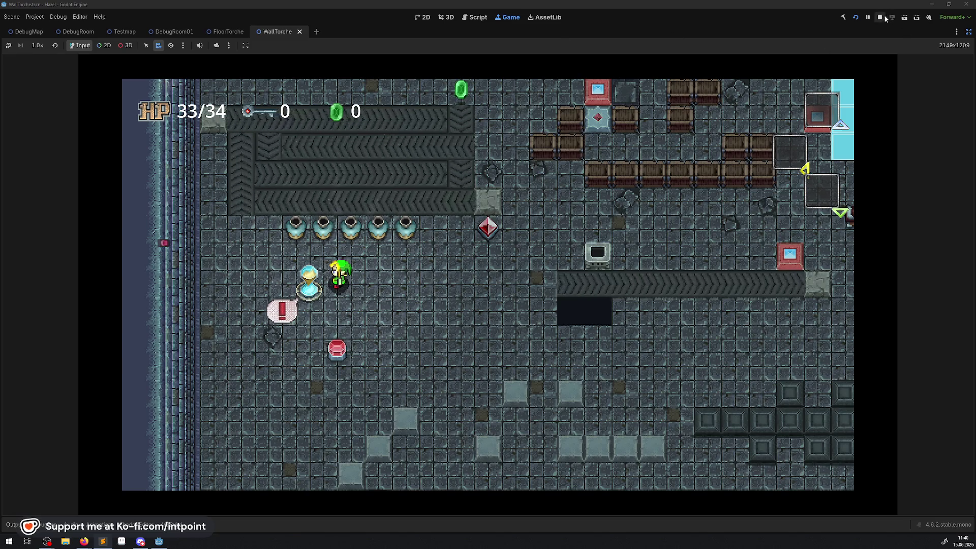
key(F8)
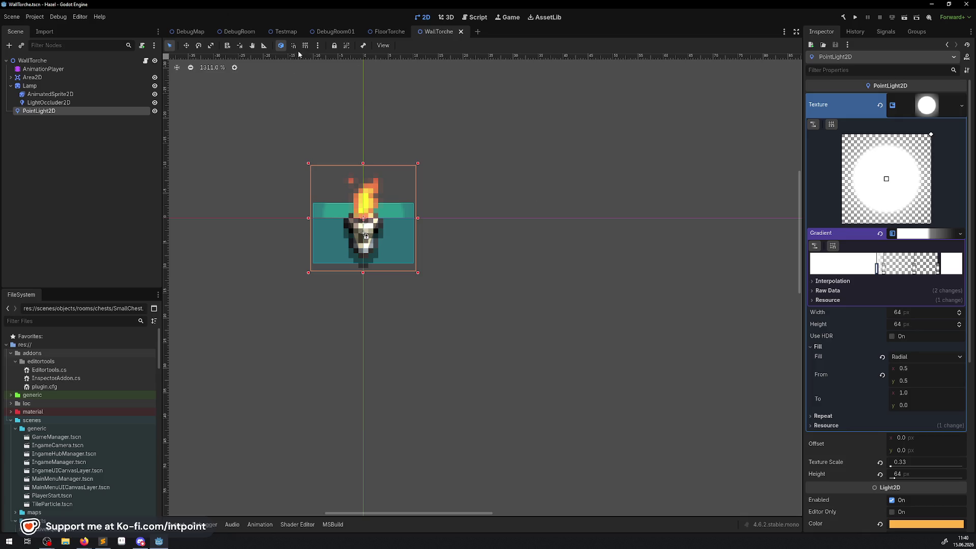
- Switch to the DebugRoom01 scene tab
mouse_move(335, 35)
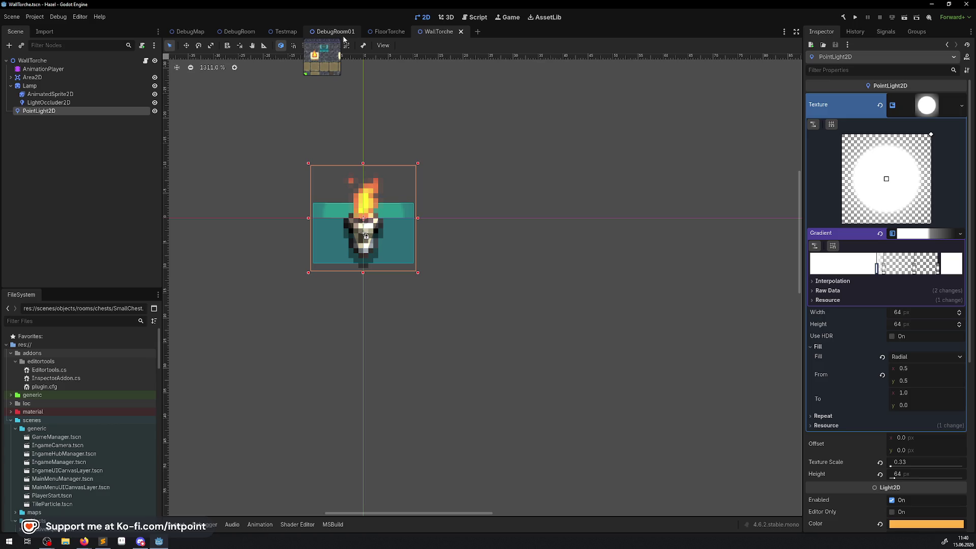
click(342, 37)
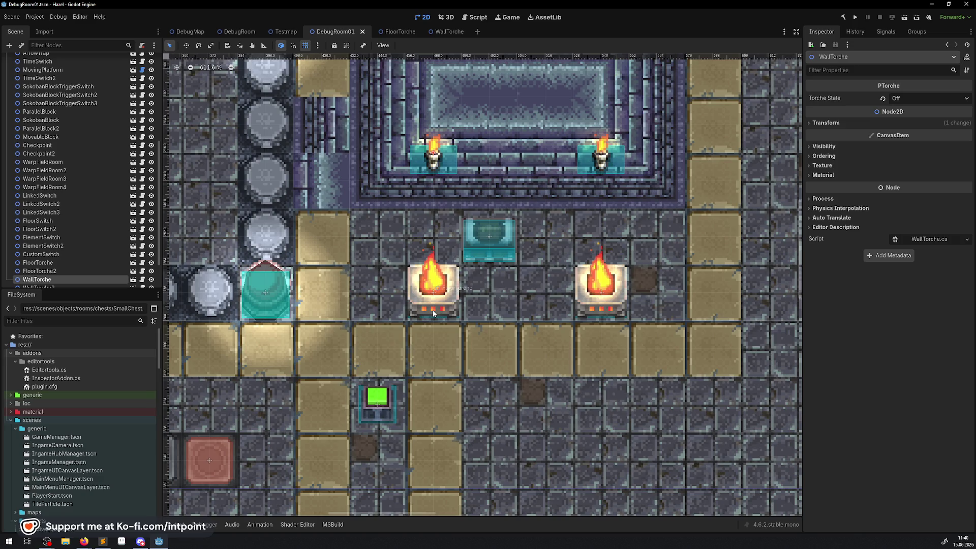
- Zoom and pan around the whole DebugRoom01 map, then switch to the Testmap scene
scroll(205, 285, down, 10)
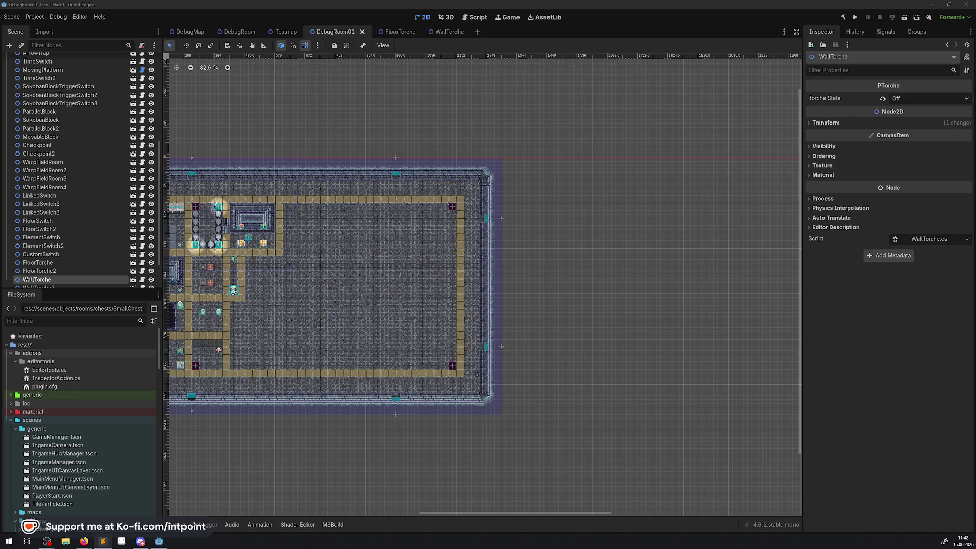
drag(292, 282, 418, 270)
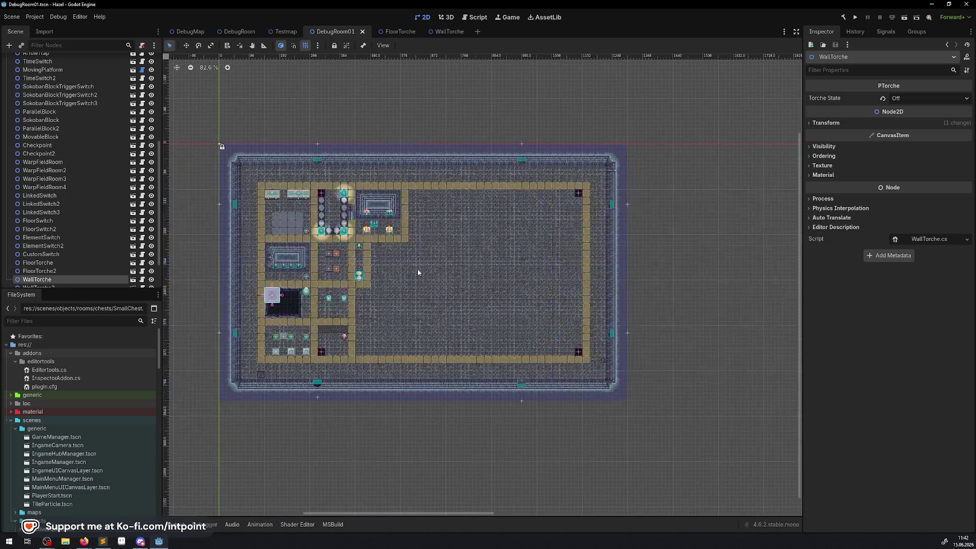
scroll(289, 220, up, 2)
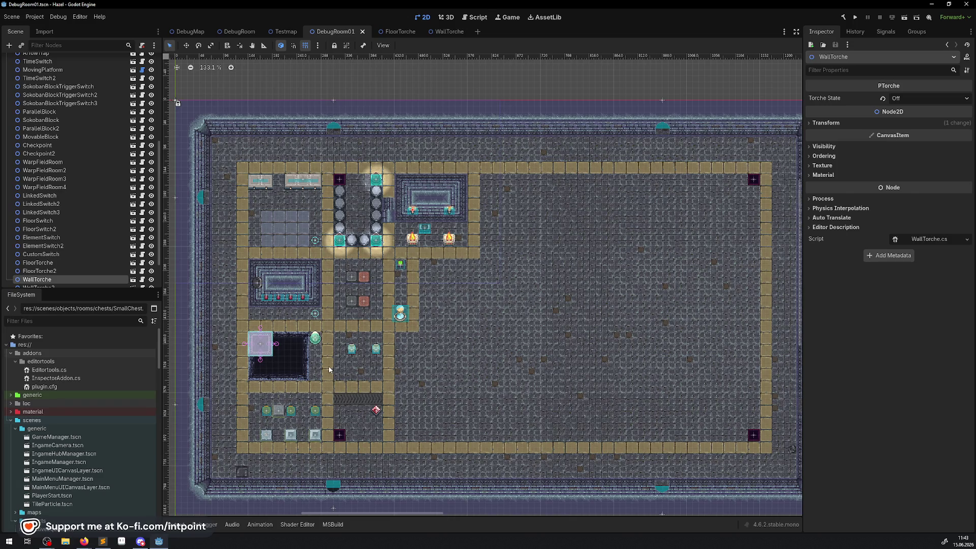
scroll(334, 360, up, 5)
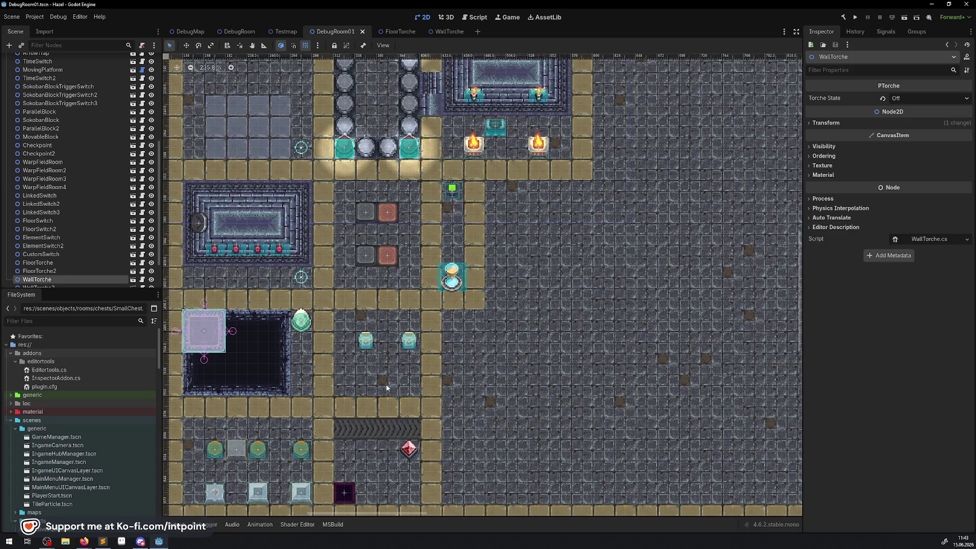
click(287, 32)
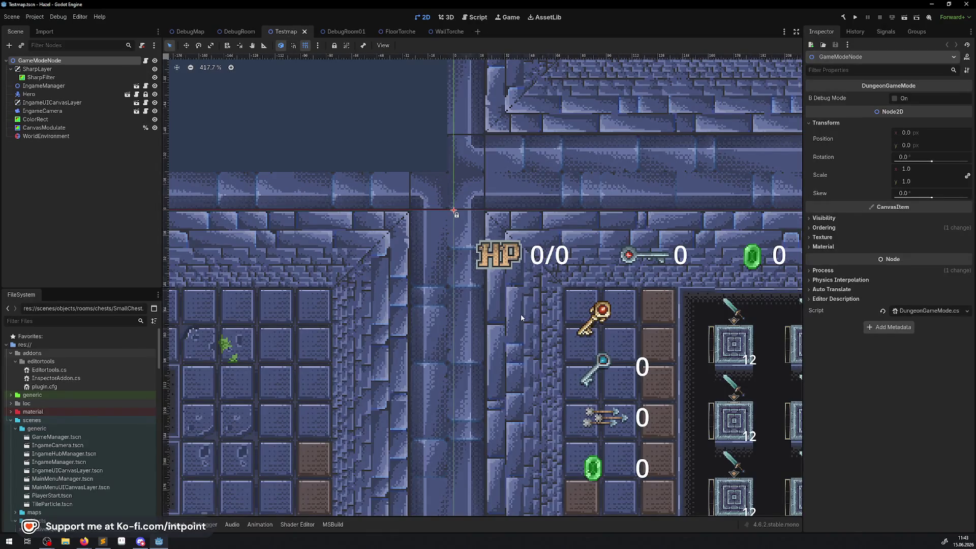
- Zoom in on the DebugRoom's right-wall tiles, then switch to the FloorTorche scene
click(242, 32)
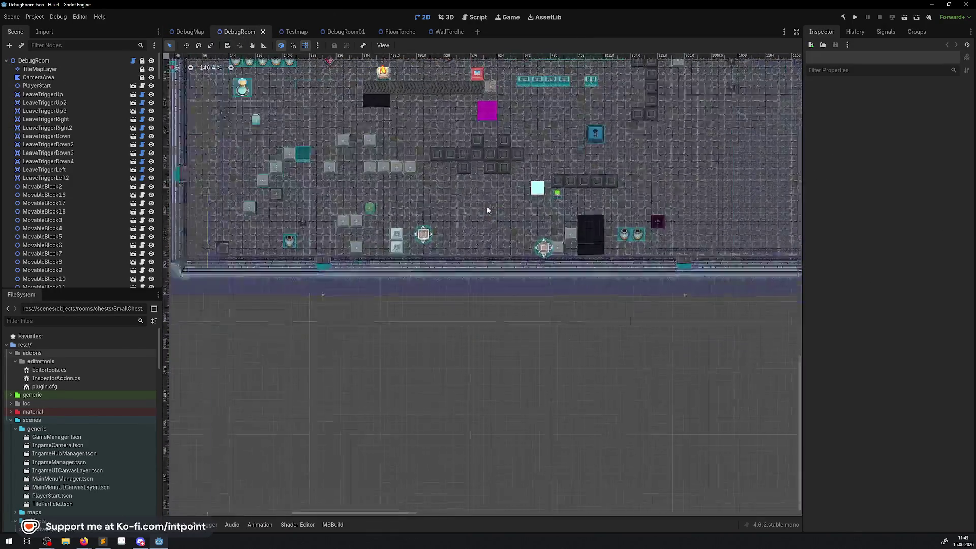
scroll(387, 261, up, 5)
scroll(433, 249, up, 8)
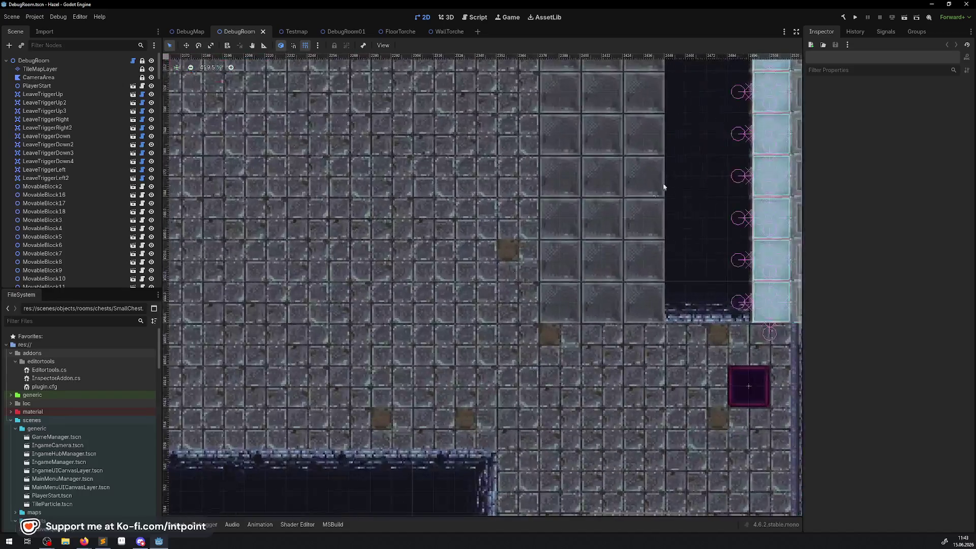
scroll(433, 249, right, 1)
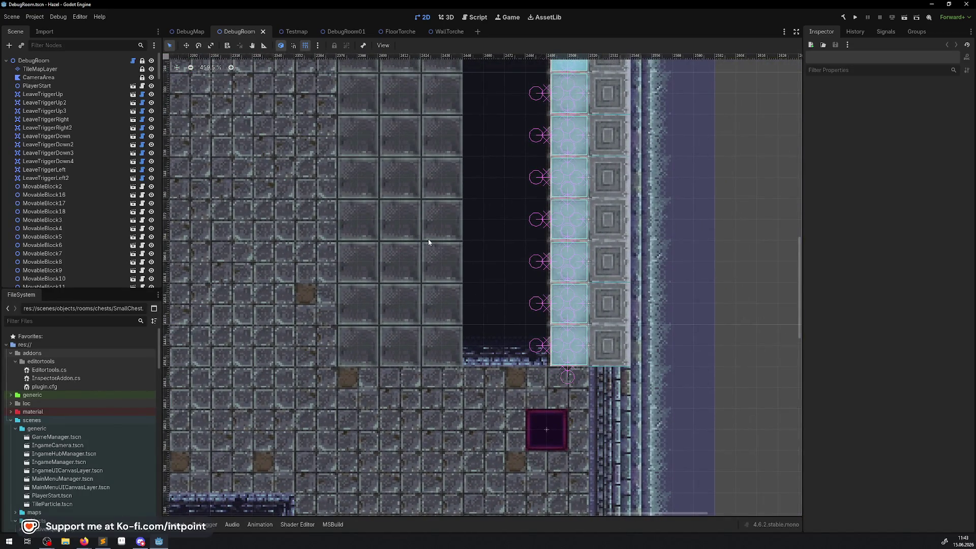
scroll(427, 243, down, 6)
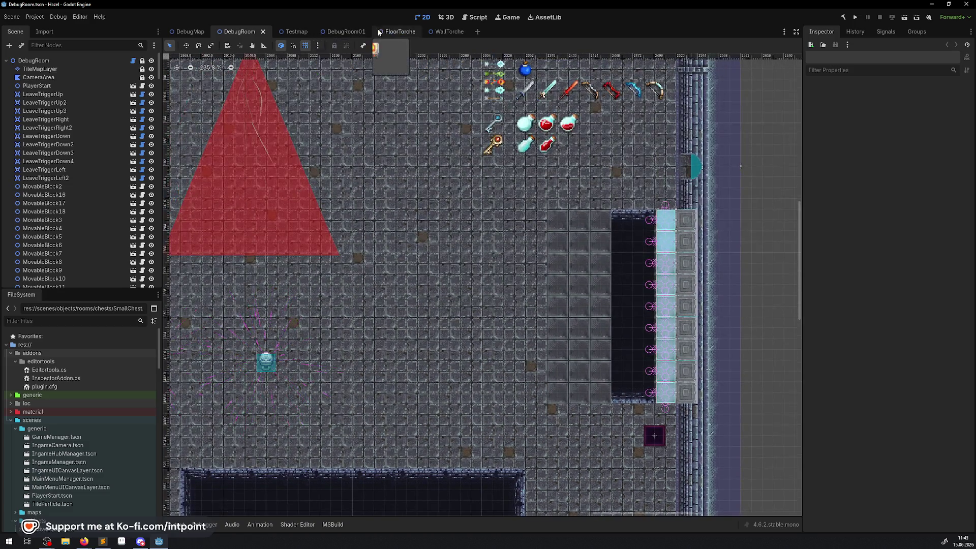
click(384, 32)
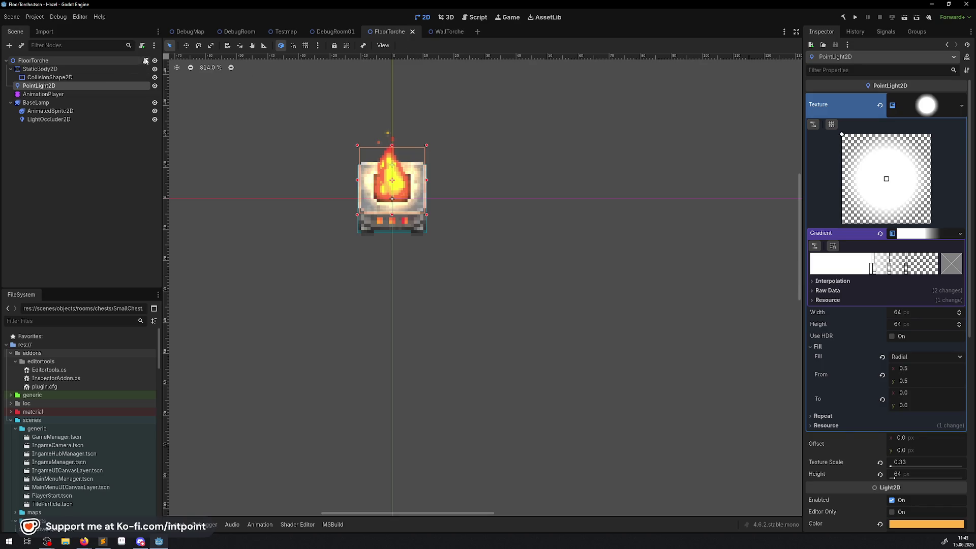
- Switch to the WallTorche scene and open its WallTorche.cs script in the code editor
click(447, 31)
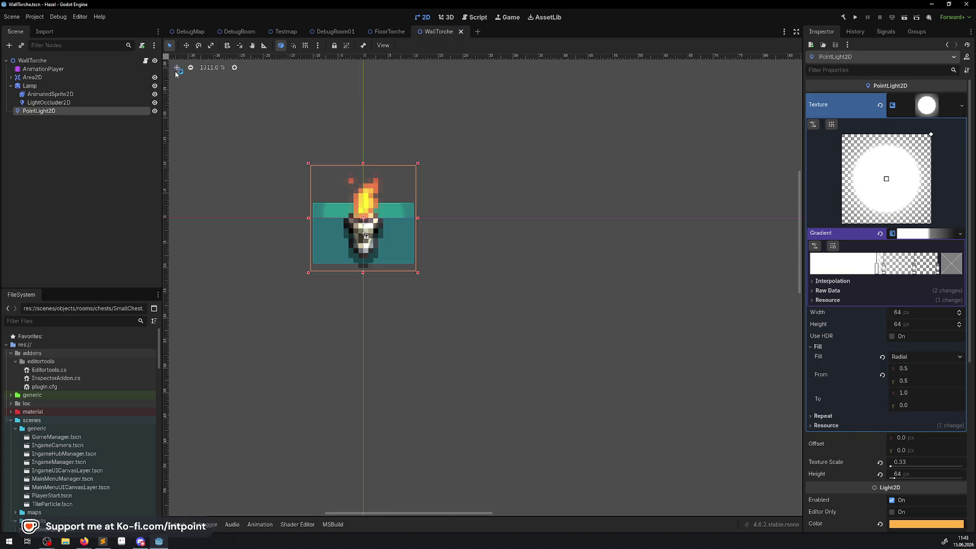
click(146, 62)
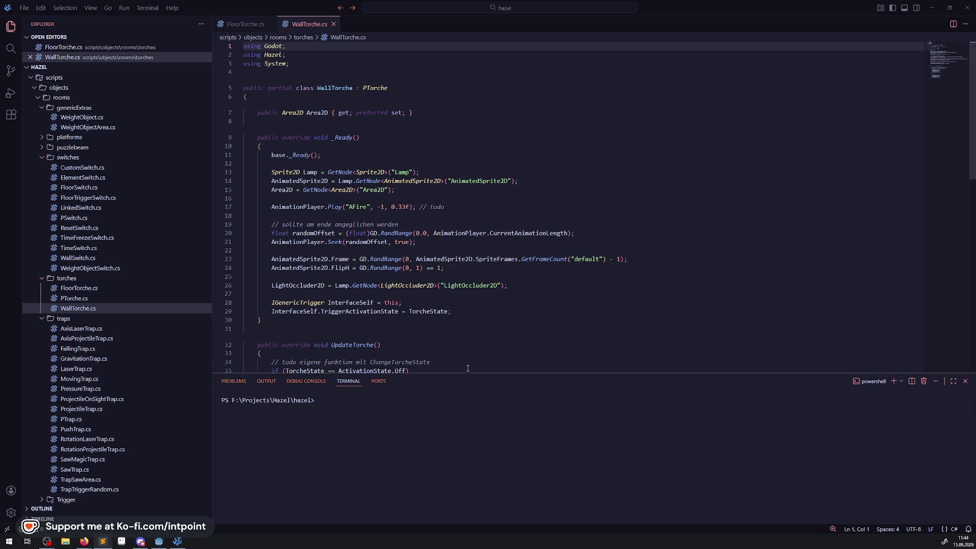
- Shrink the terminal, delete empty line 11 in FloorTorche.cs and save it
drag(465, 373, 465, 429)
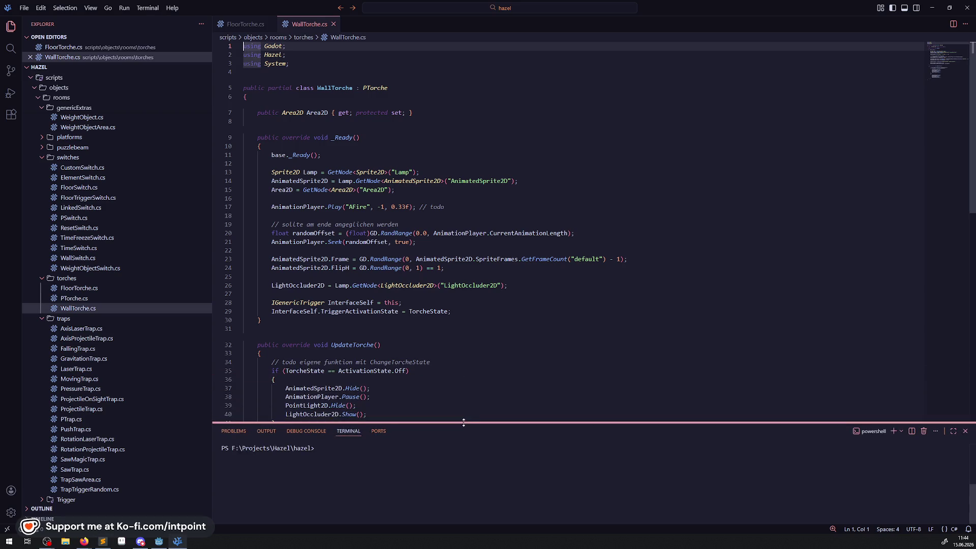
click(245, 24)
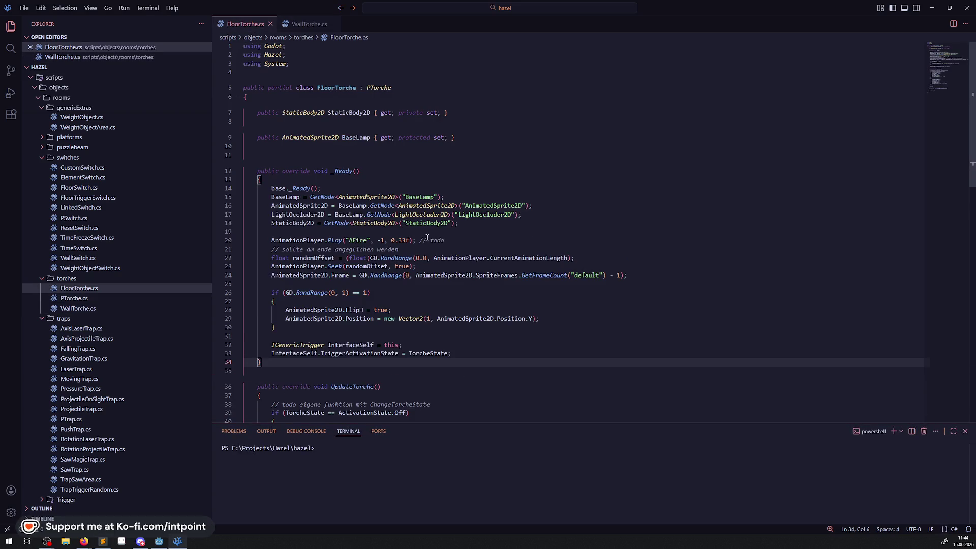
click(346, 158)
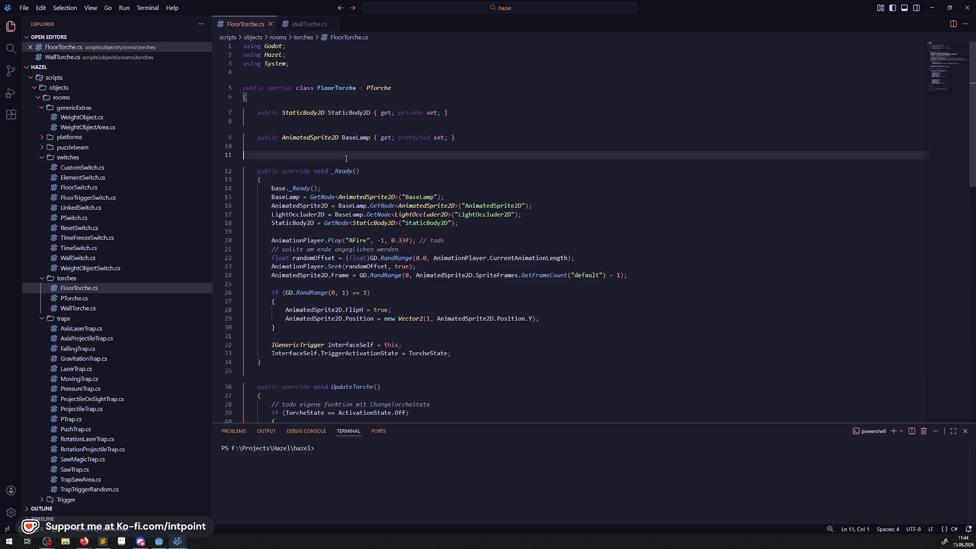
key(BackSpace)
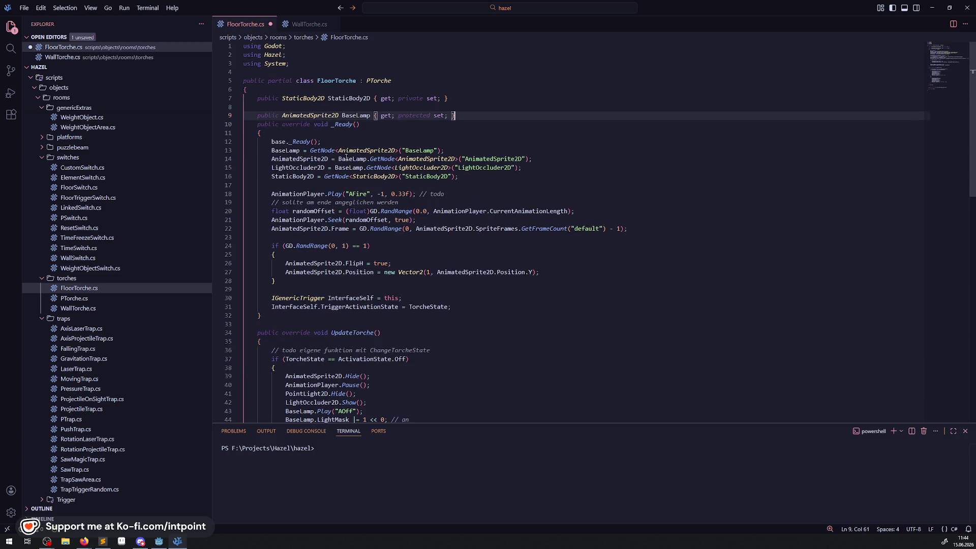
key(ctrl+s)
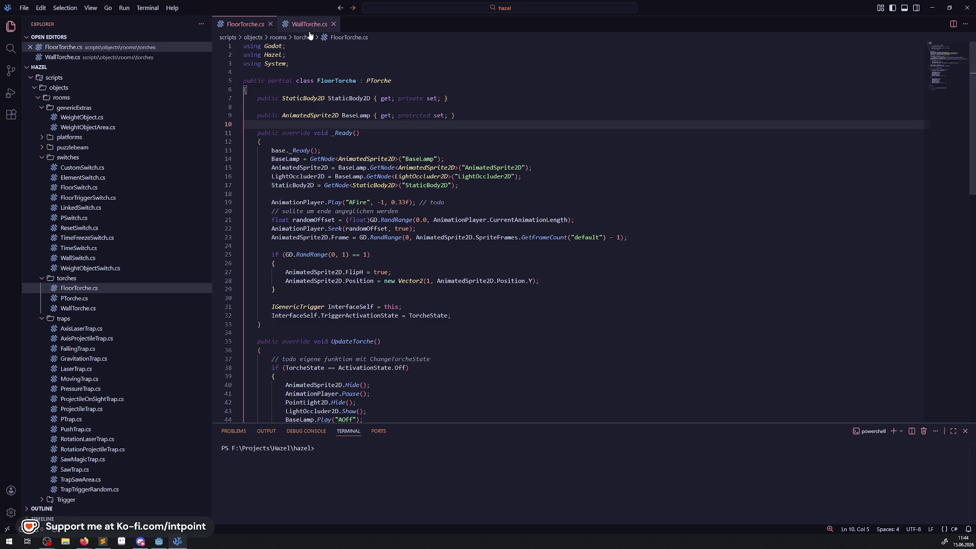
- Delete two stray blank lines in WallTorche.cs and save it
click(306, 24)
click(277, 121)
key(BackSpace)
click(259, 72)
key(BackSpace)
key(ctrl+s)
- Review the AnimationPlayer.Play todo line in FloorTorche.cs, then open PTorche.cs
click(246, 24)
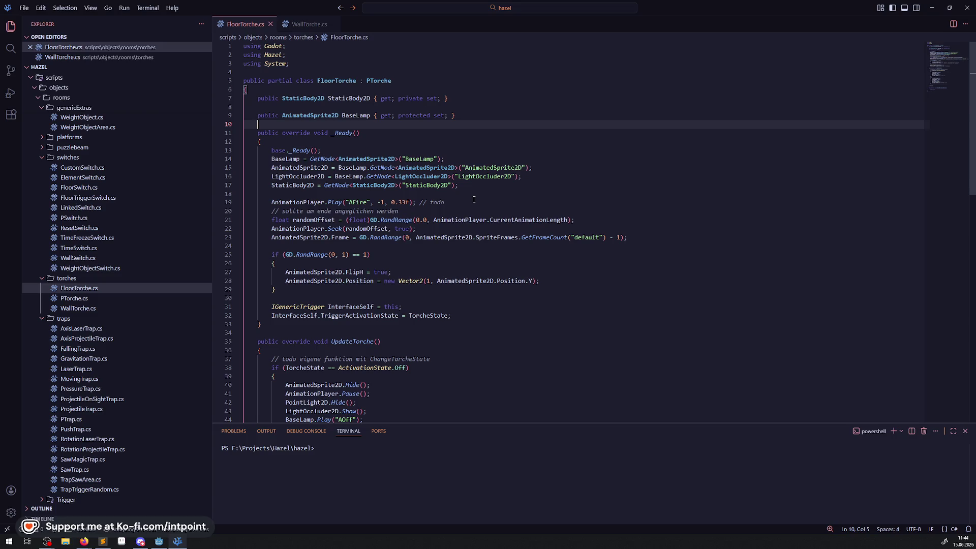
drag(456, 201, 328, 194)
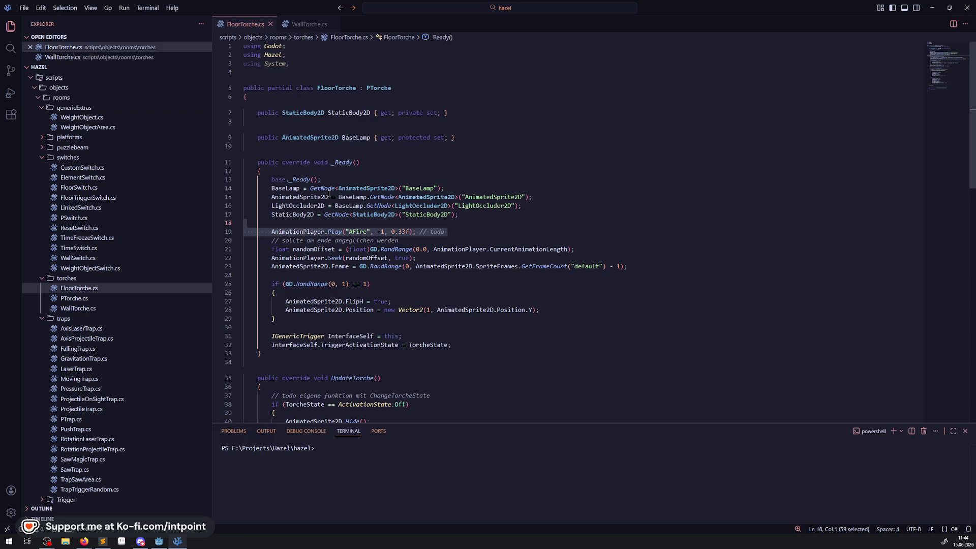
click(539, 227)
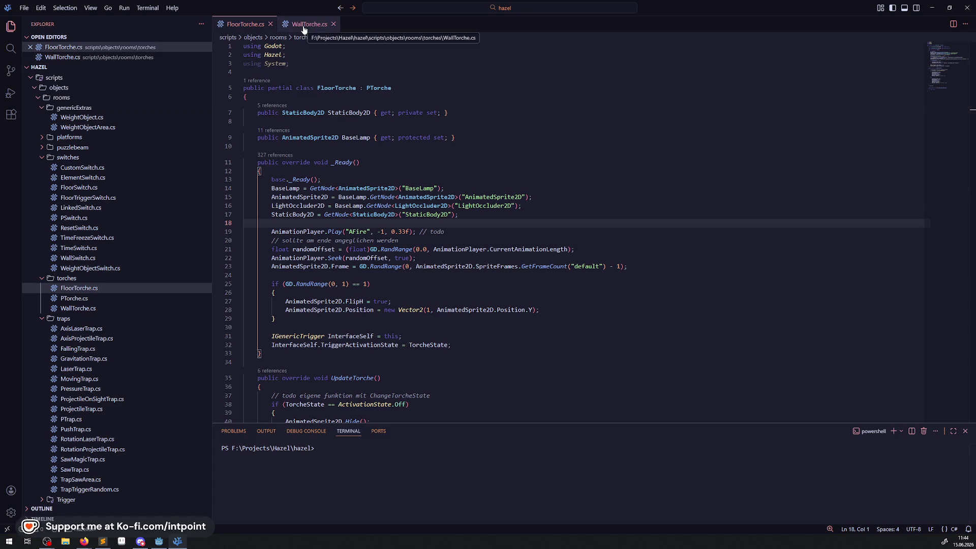
scroll(376, 256, down, 8)
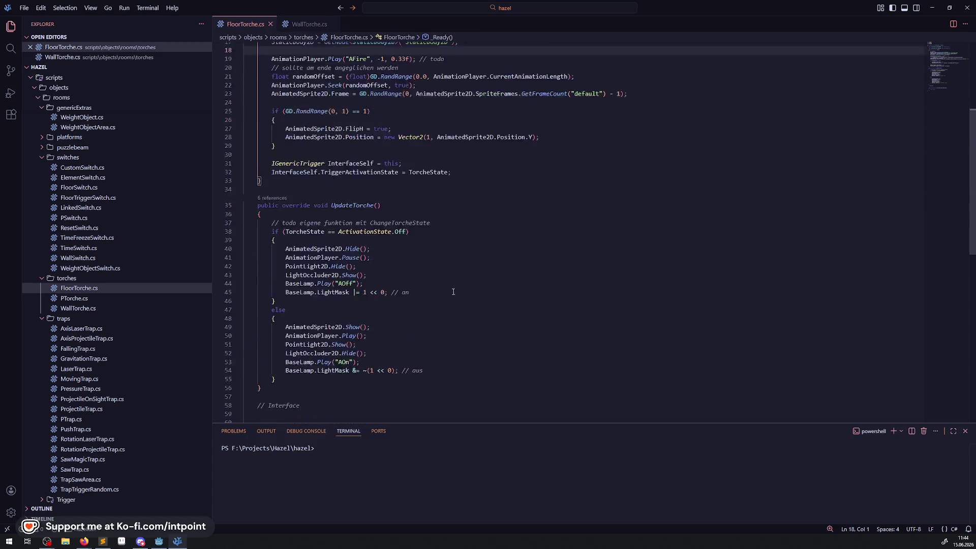
click(79, 299)
- Scroll up PTorche.cs to the UpdateTorche method, then return to the Godot editor
scroll(355, 353, up, 15)
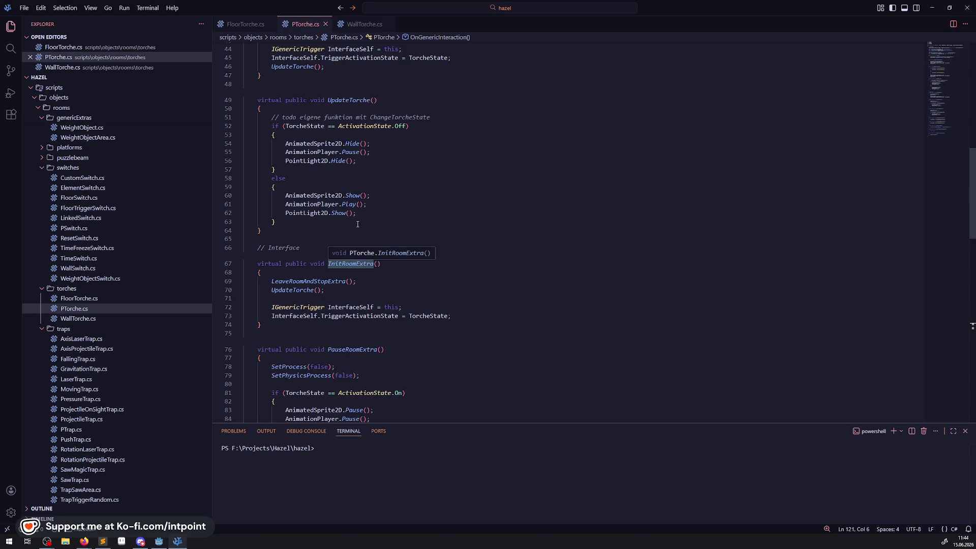
scroll(371, 289, up, 3)
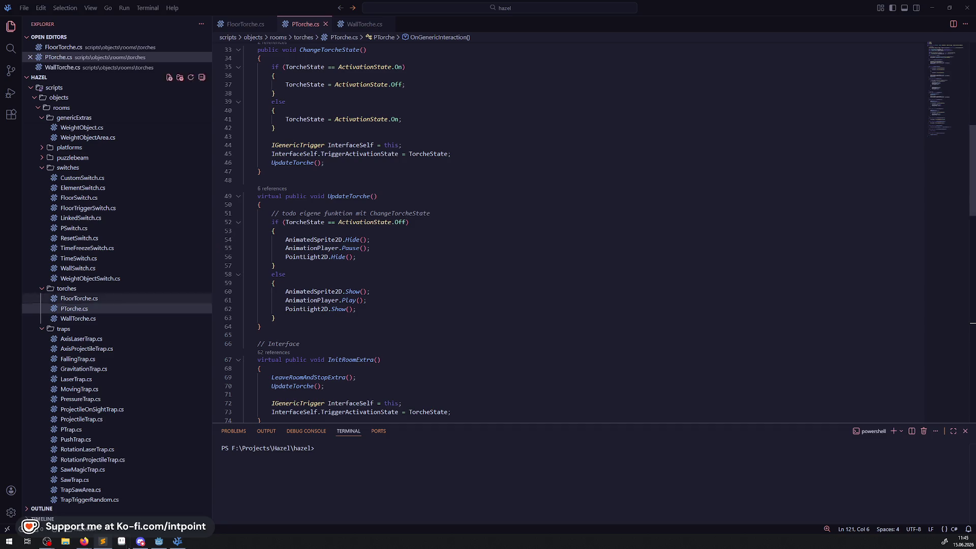
click(166, 541)
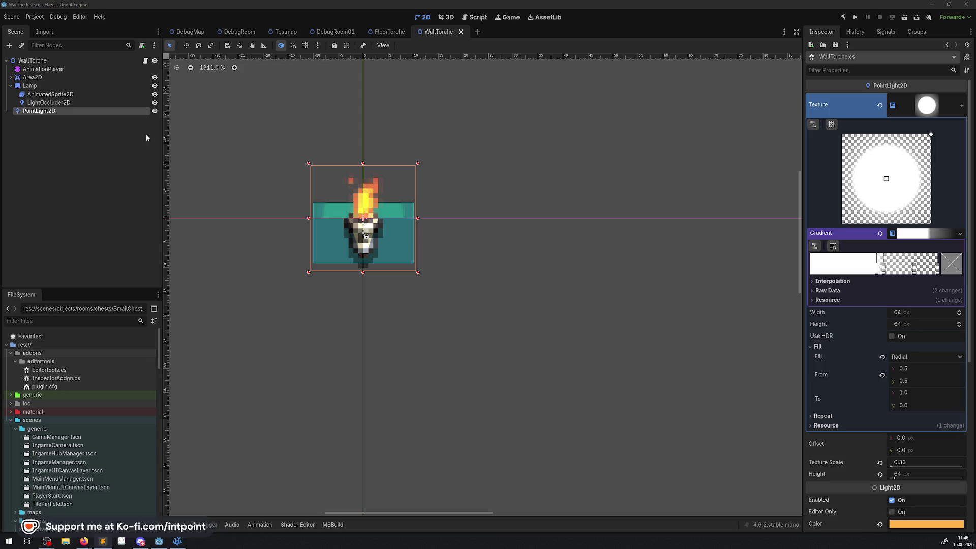
- Preview the Lamp AnimatedSprite2D flame animation, try Flip H and undo it, then return to VS Code
click(32, 85)
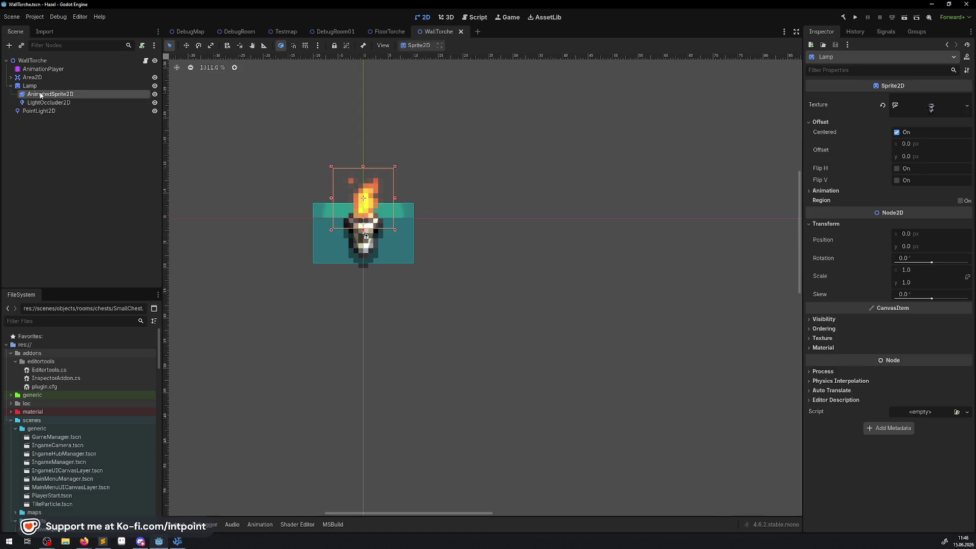
click(40, 95)
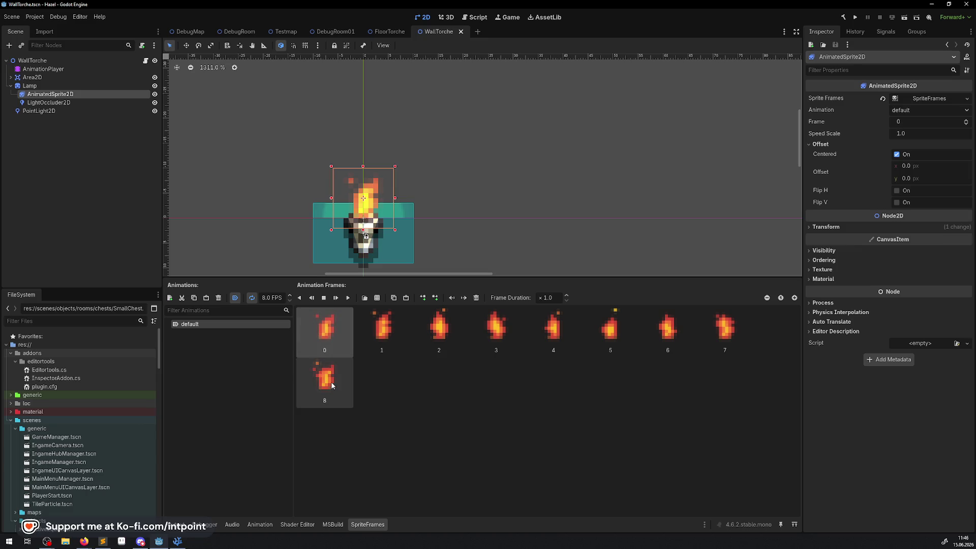
click(348, 297)
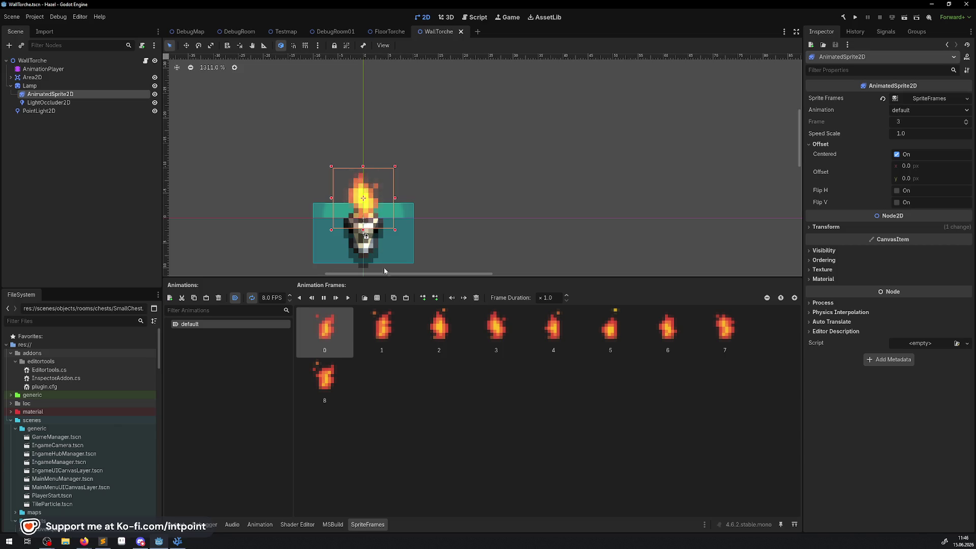
click(896, 191)
key(ctrl+z)
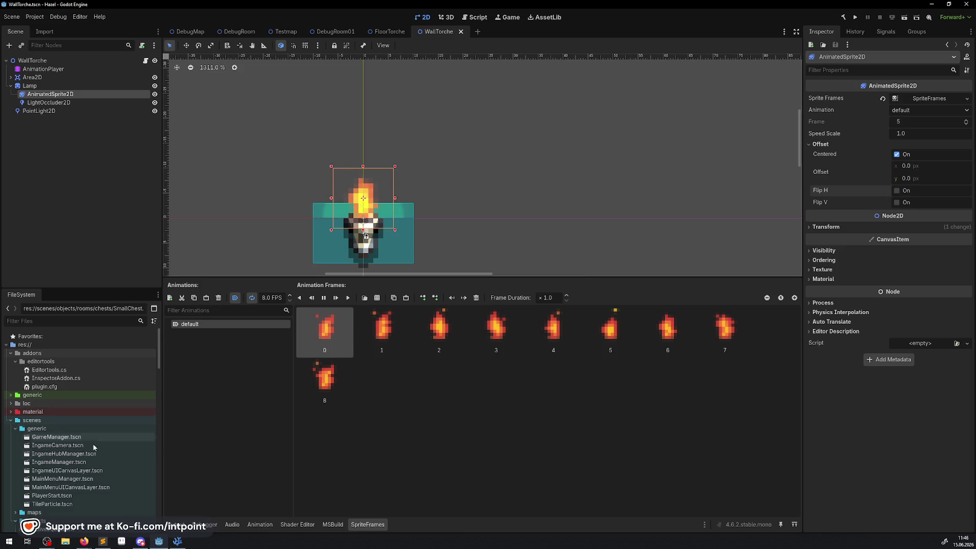
click(178, 541)
scroll(371, 225, up, 10)
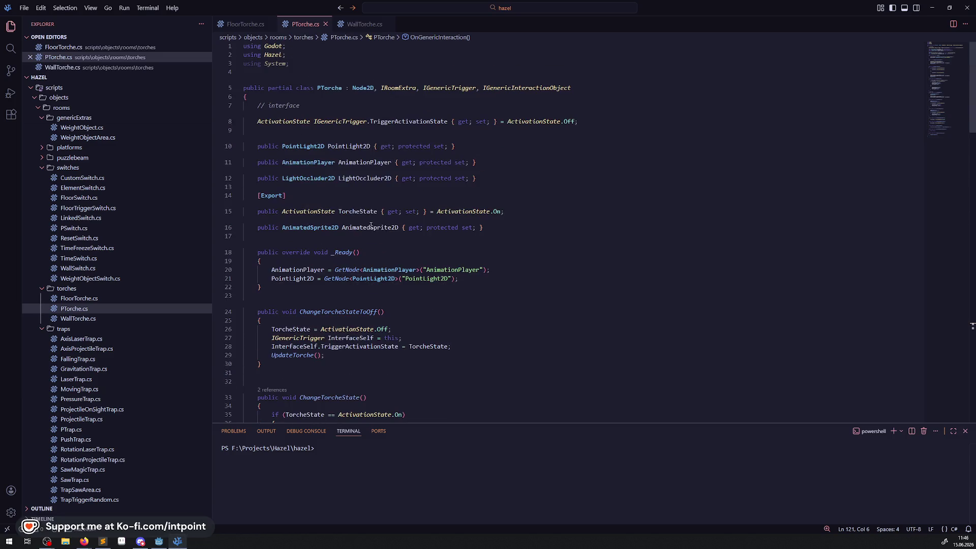
- Select FlipH on line 22 of WallTorche.cs to read its docs, then Alt+Tab back to Godot
click(370, 28)
double_click(338, 228)
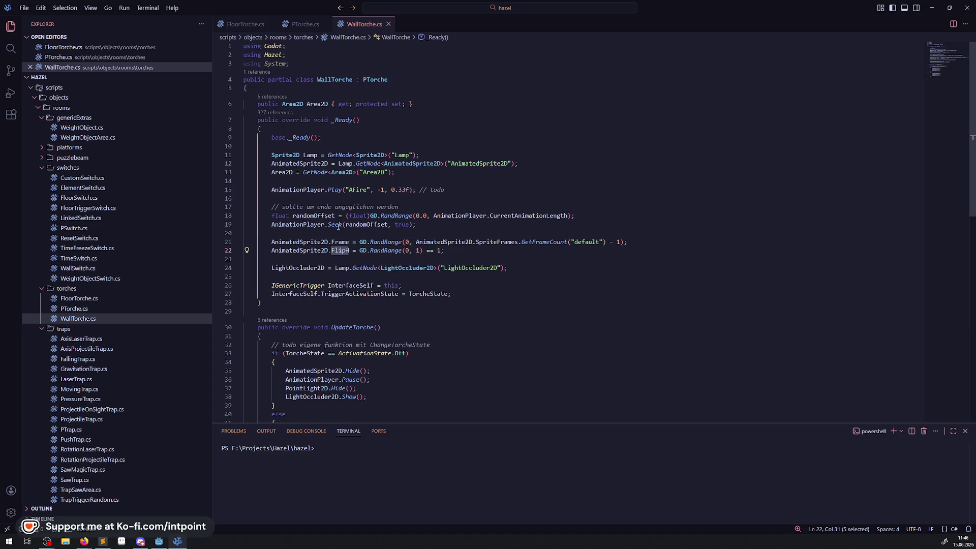
mouse_move(338, 227)
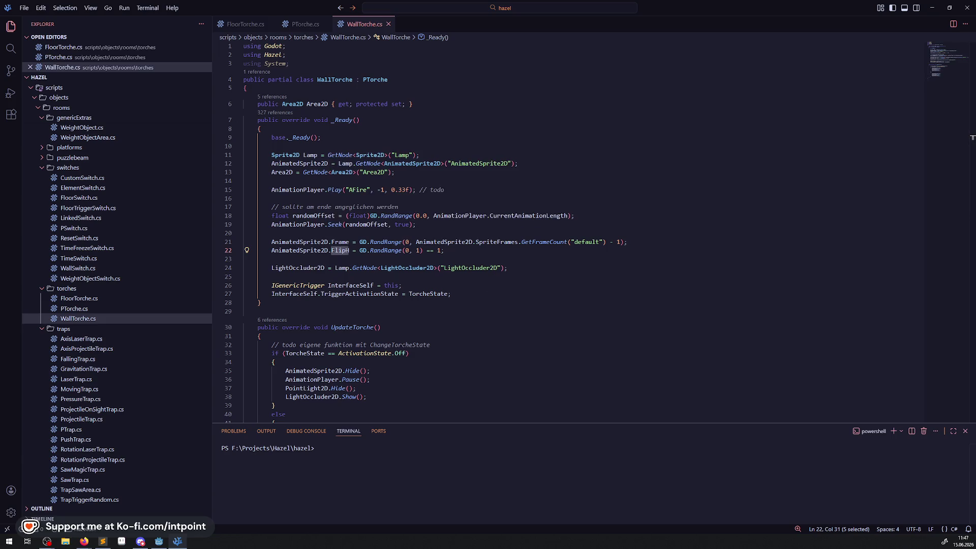
key(alt+Tab)
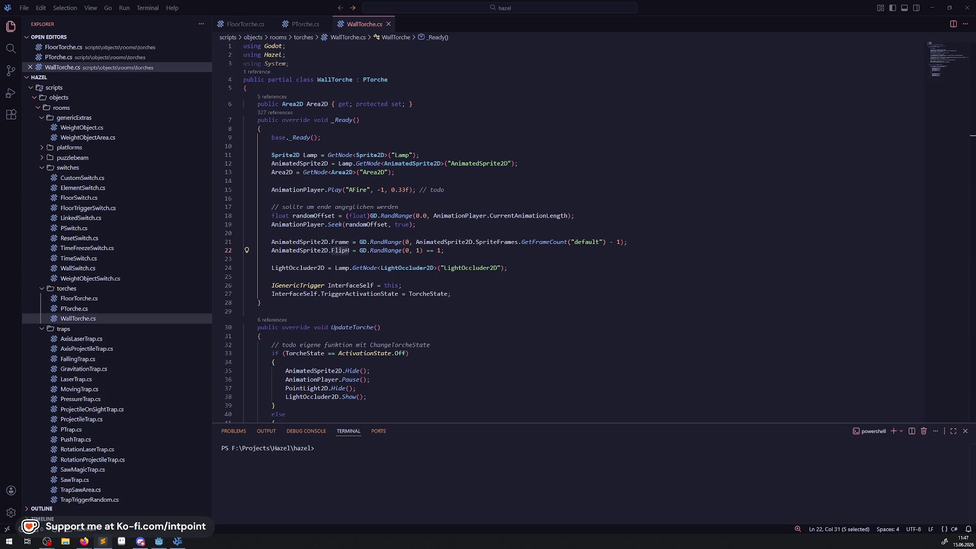
key(alt+Tab)
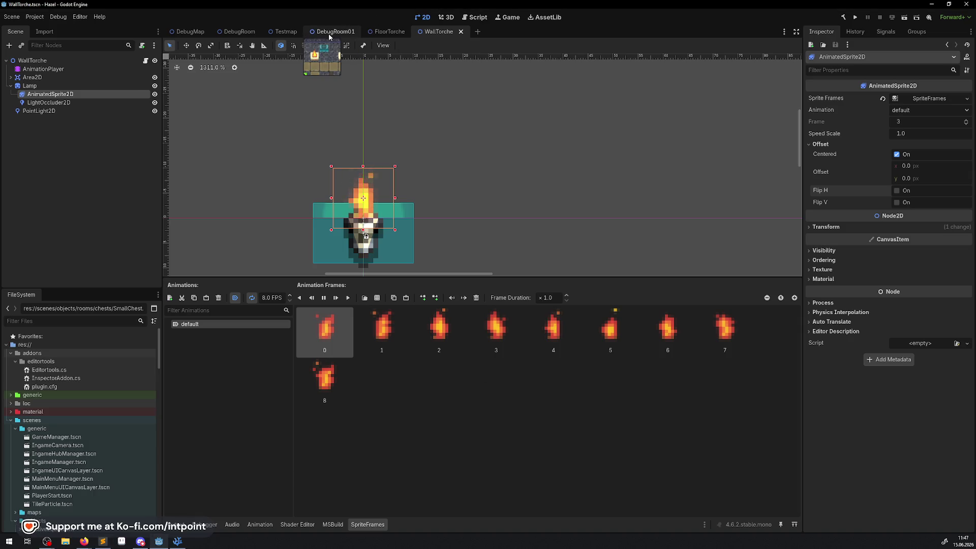
- Switch to the DebugRoom01 scene and collapse the generic, hero and projectiles folders in FileSystem
click(333, 31)
scroll(491, 203, down, 3)
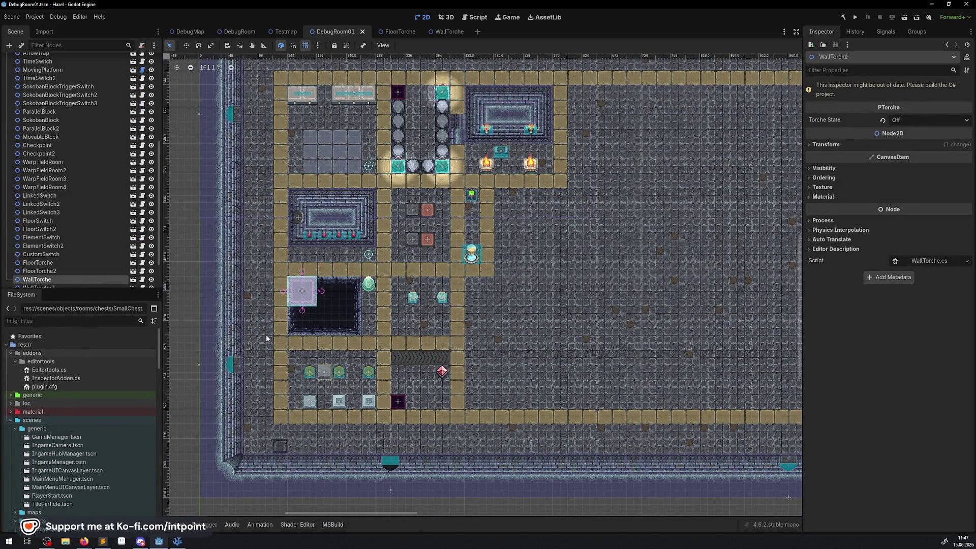
click(15, 428)
click(15, 445)
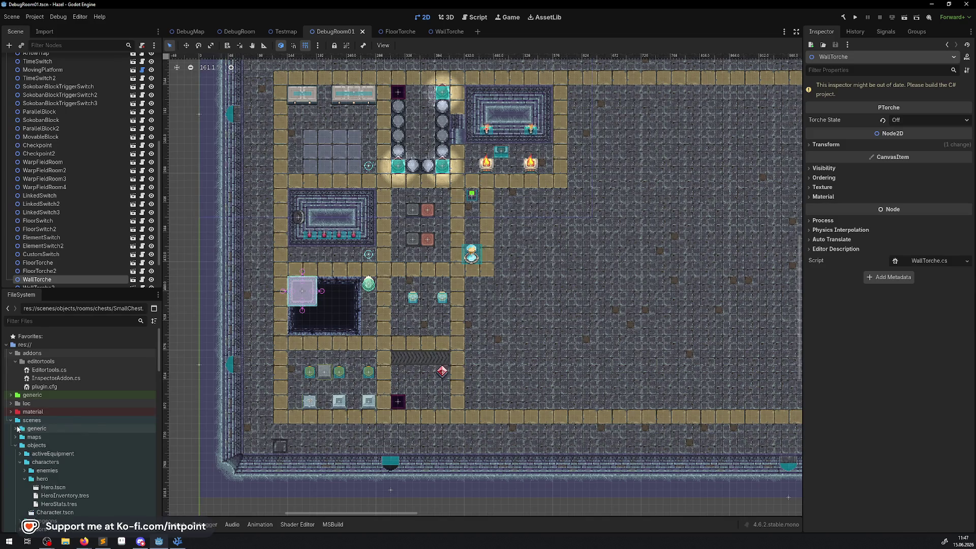
click(25, 481)
scroll(68, 433, down, 5)
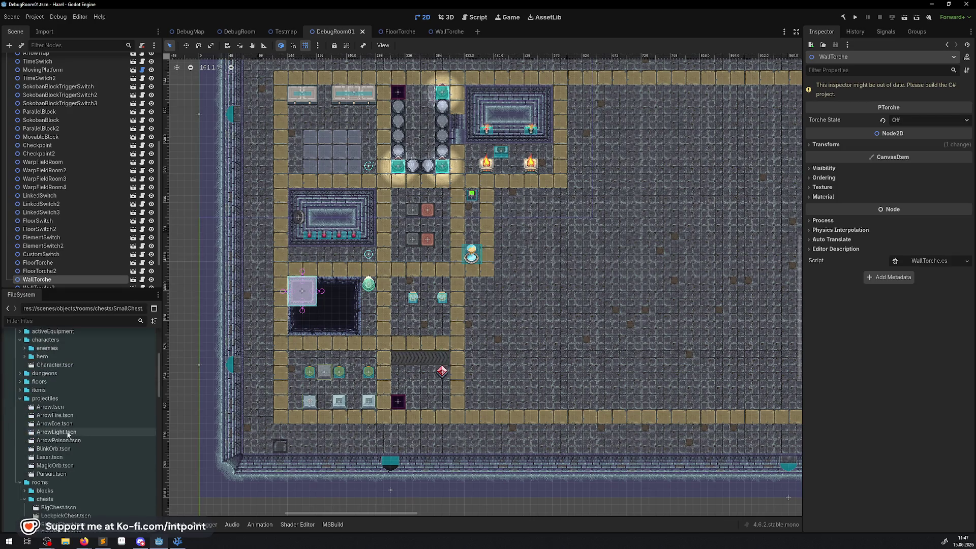
click(19, 398)
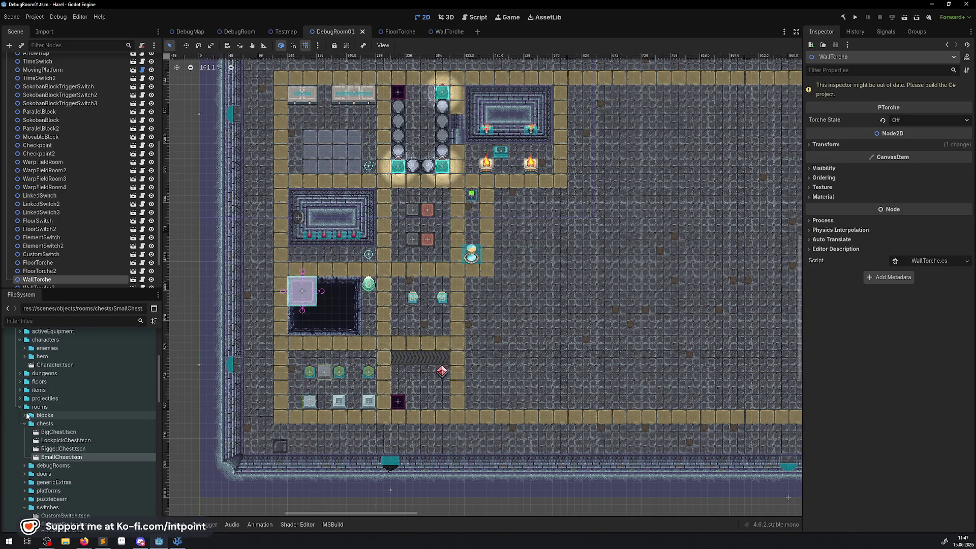
- Collapse the switches folder, look over the room's empty right side, and select TileMapLayer
scroll(574, 337, right, 5)
scroll(527, 326, down, 2)
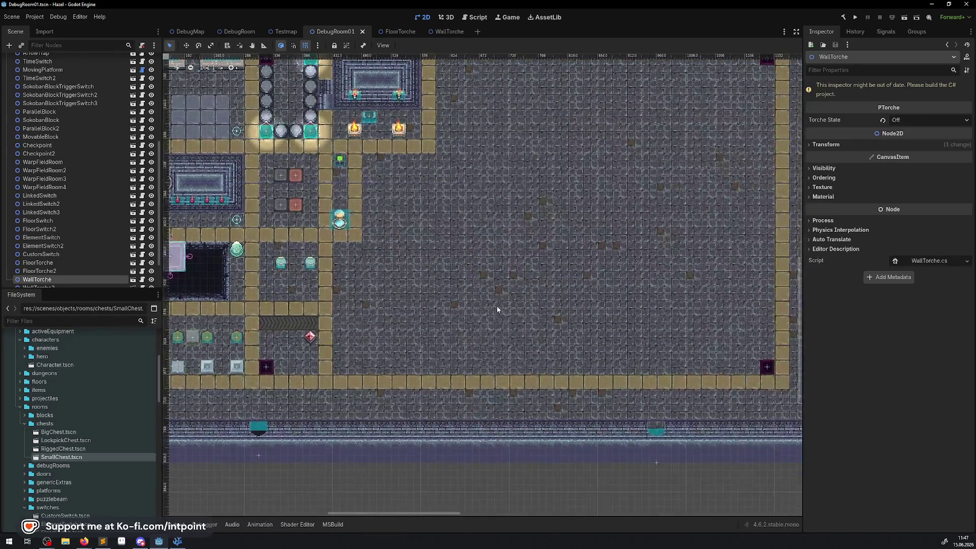
scroll(65, 449, down, 3)
click(24, 433)
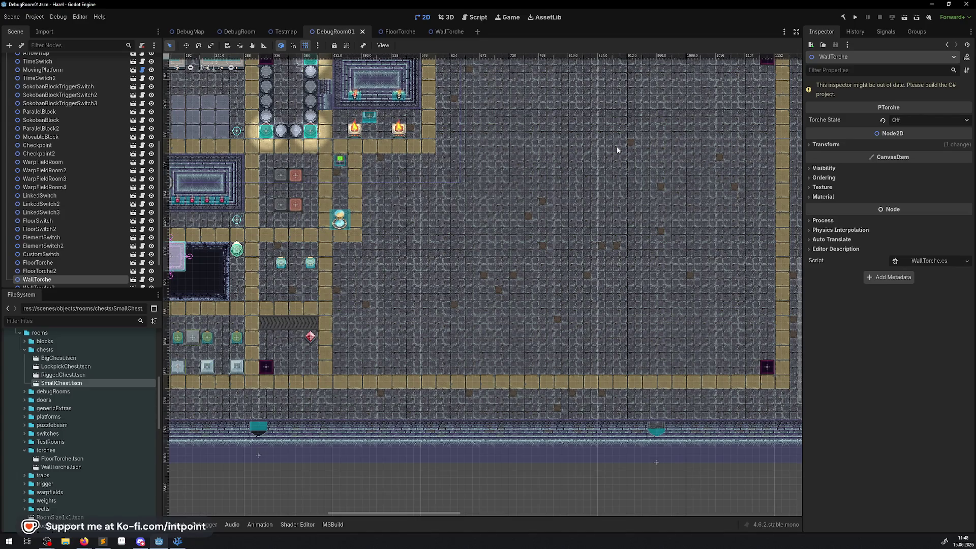
scroll(617, 147, down, 2)
scroll(610, 160, up, 2)
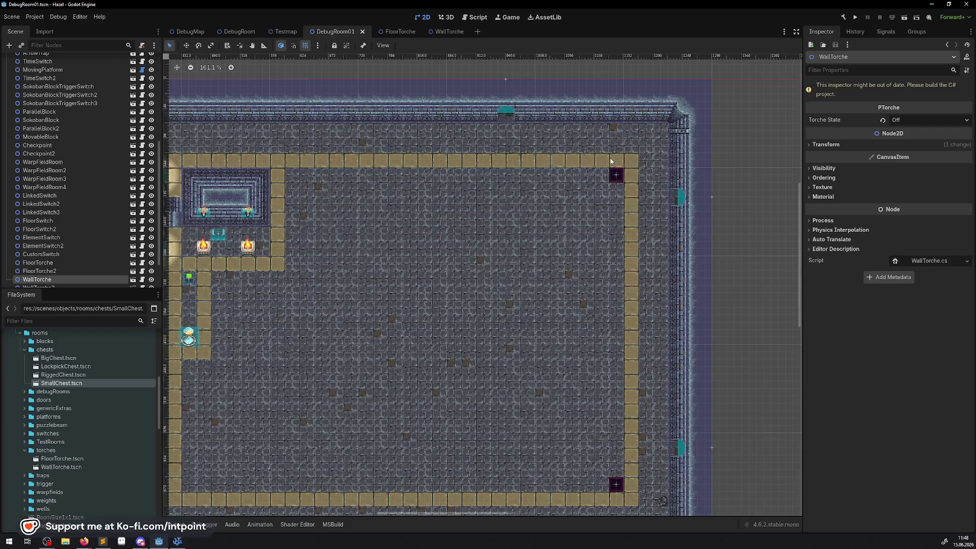
scroll(293, 257, up, 3)
scroll(36, 162, up, 5)
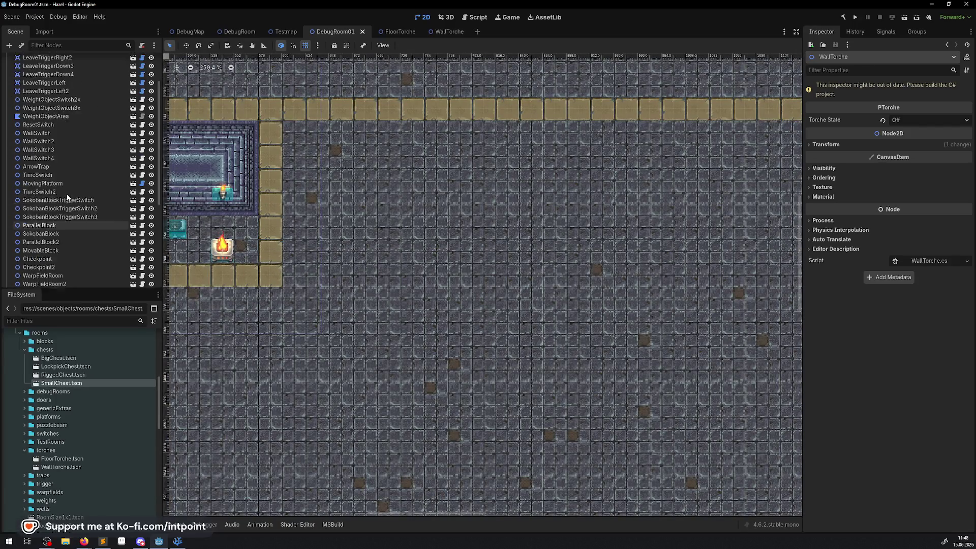
click(40, 69)
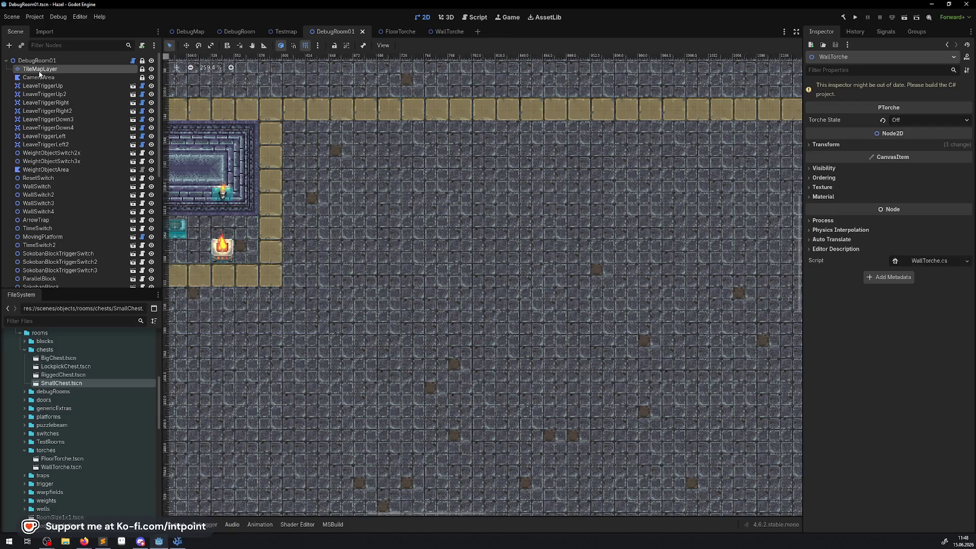
- Show the RoomTest00 tile atlas in the TileMap panel and zoom it in
click(224, 358)
scroll(389, 363, down, 1)
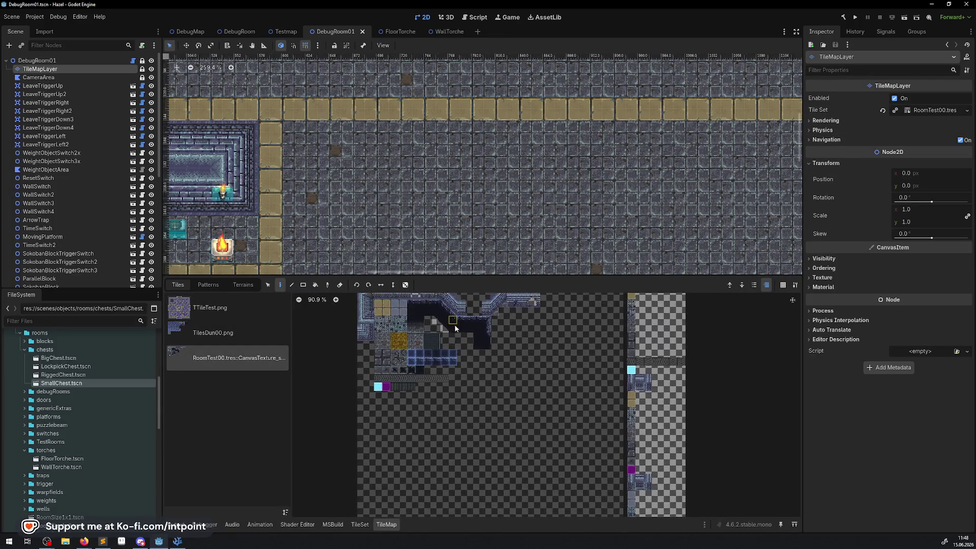
scroll(412, 343, up, 3)
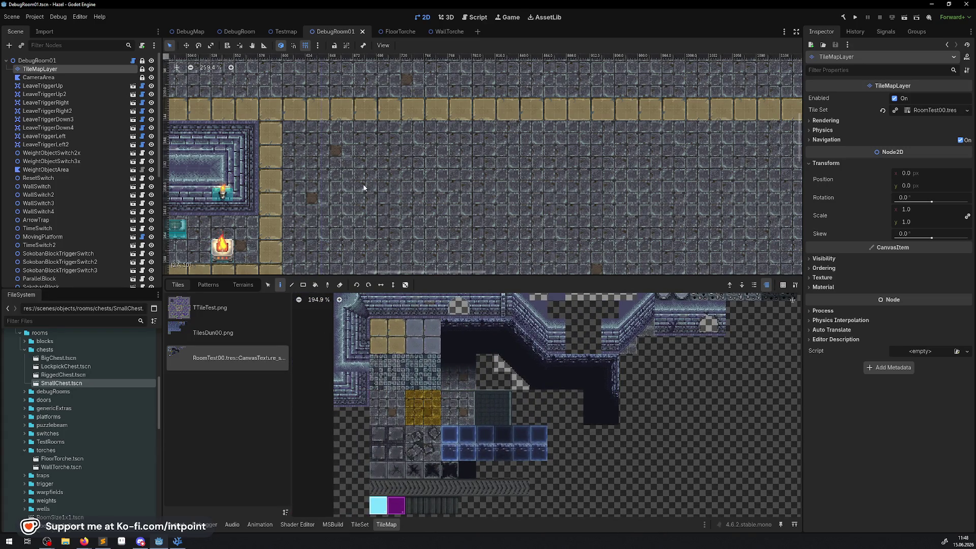
scroll(330, 189, down, 5)
scroll(330, 189, up, 3)
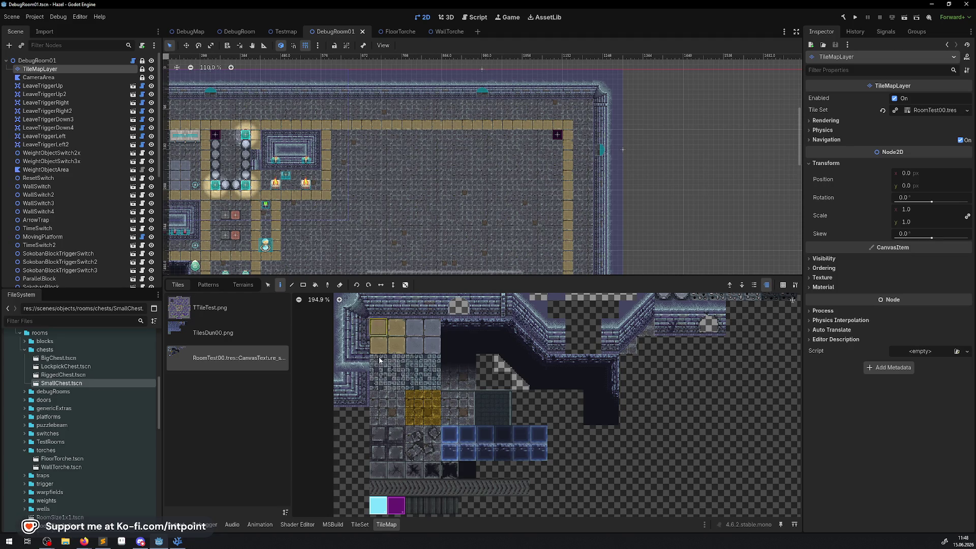
scroll(344, 322, up, 2)
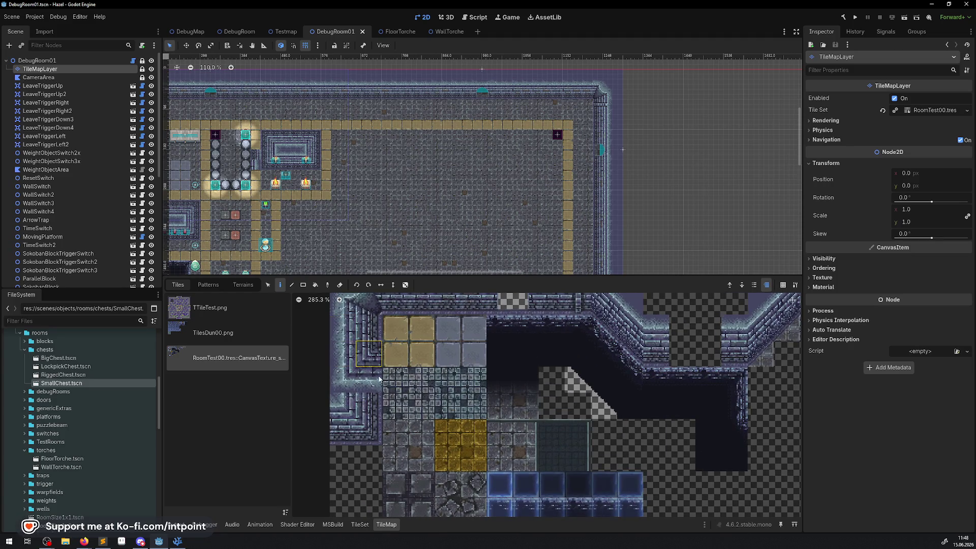
scroll(318, 158, up, 4)
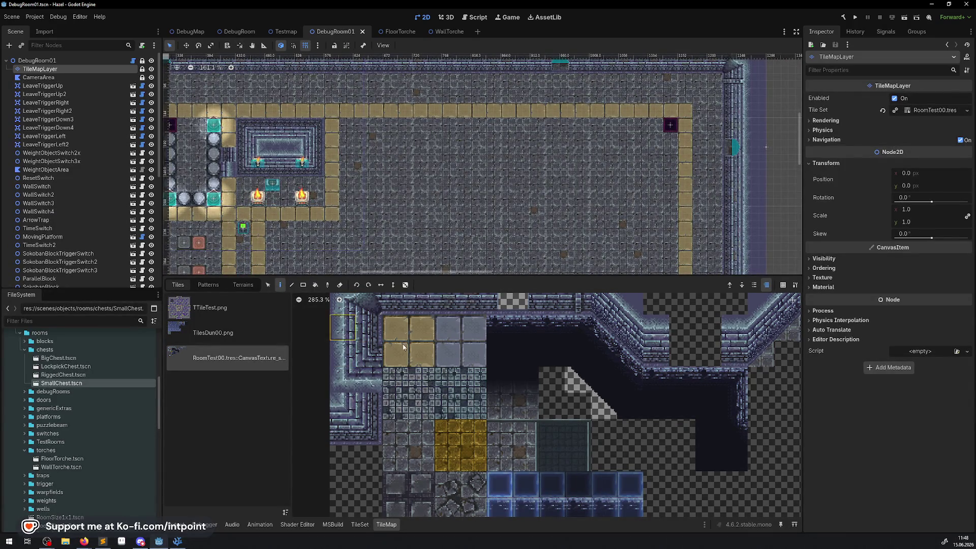
- Pick a 2x2 block of wall tiles and stamp the stair-wall pattern twice in the room
click(302, 287)
scroll(317, 150, up, 2)
drag(307, 124, 307, 124)
key(p)
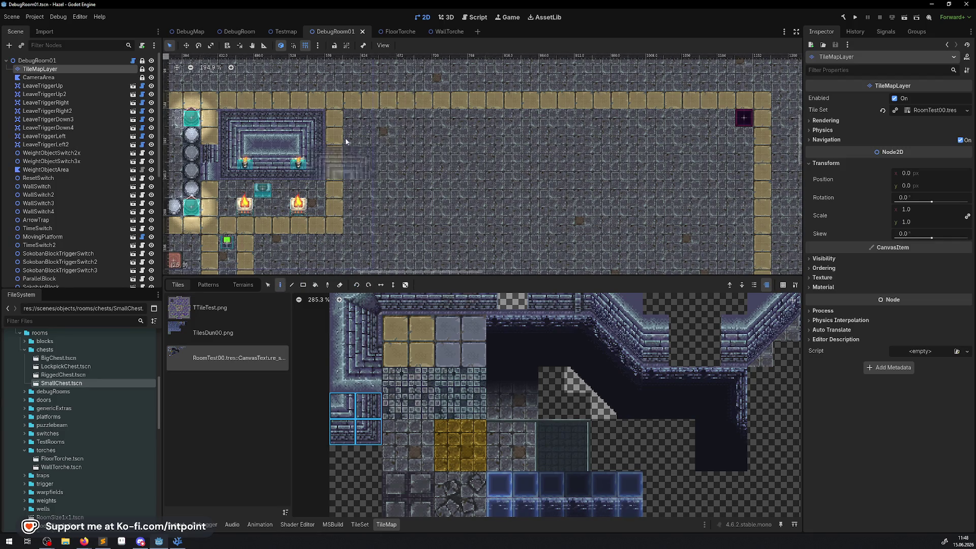
click(381, 125)
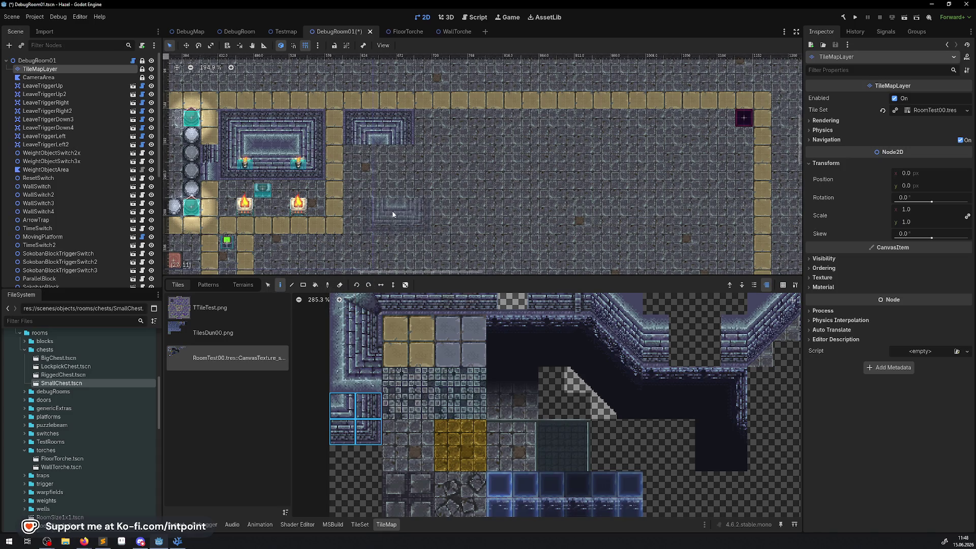
click(380, 215)
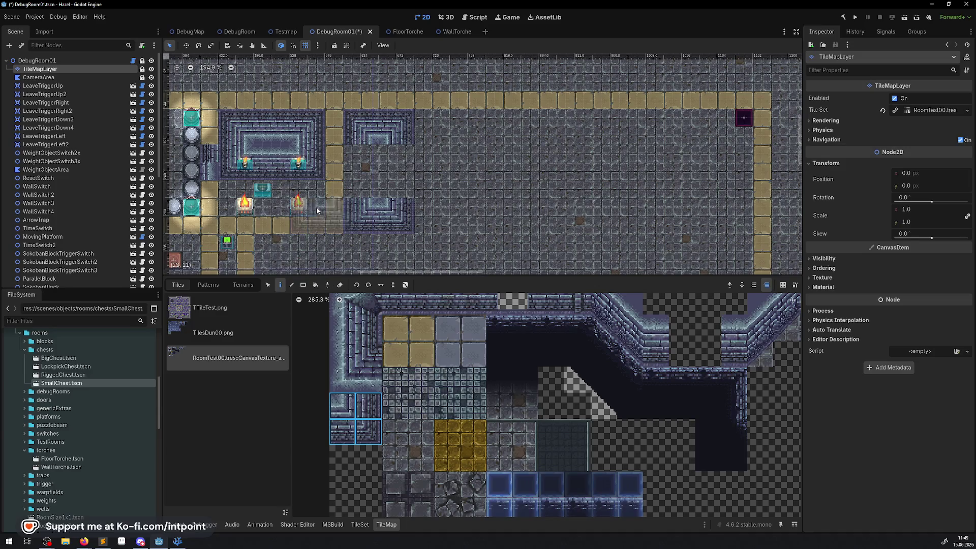
- Paint columns of top-left wall tiles to close the walled rectangle, then pan over the room
drag(362, 334, 343, 329)
mouse_move(379, 171)
mouse_down()
mouse_move(381, 189)
mouse_move(396, 162)
mouse_up()
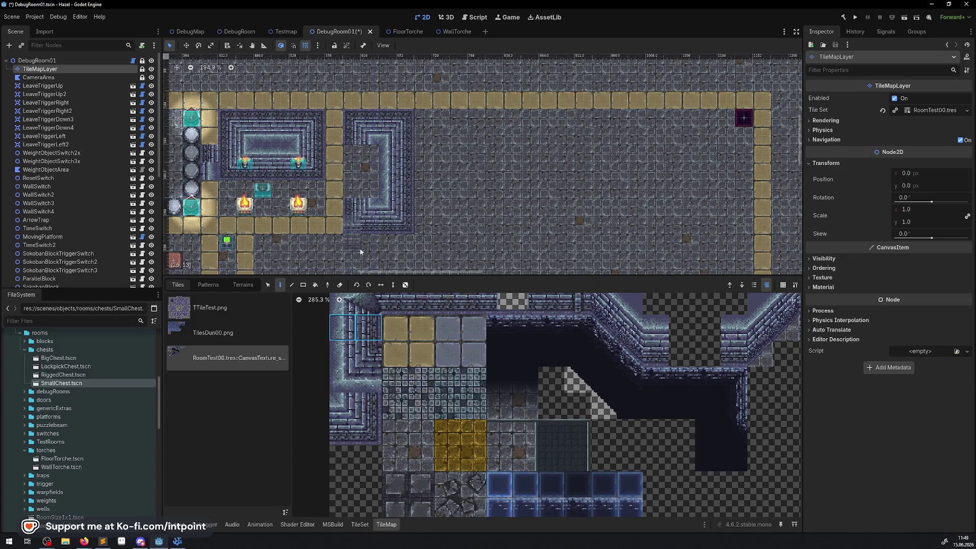
drag(363, 187, 361, 153)
drag(483, 171, 443, 186)
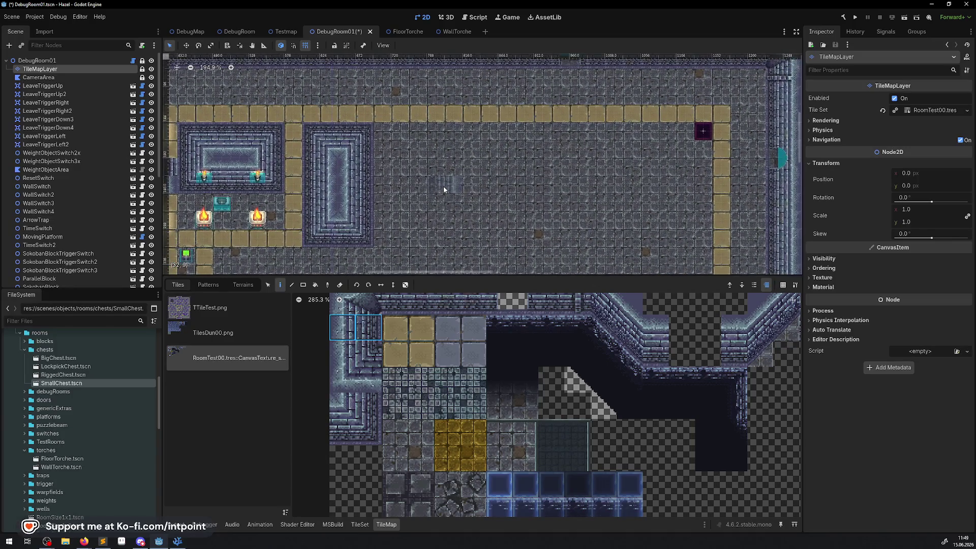
scroll(373, 190, down, 3)
mouse_move(373, 190)
mouse_down()
mouse_move(403, 198)
mouse_move(307, 148)
mouse_move(286, 180)
mouse_up()
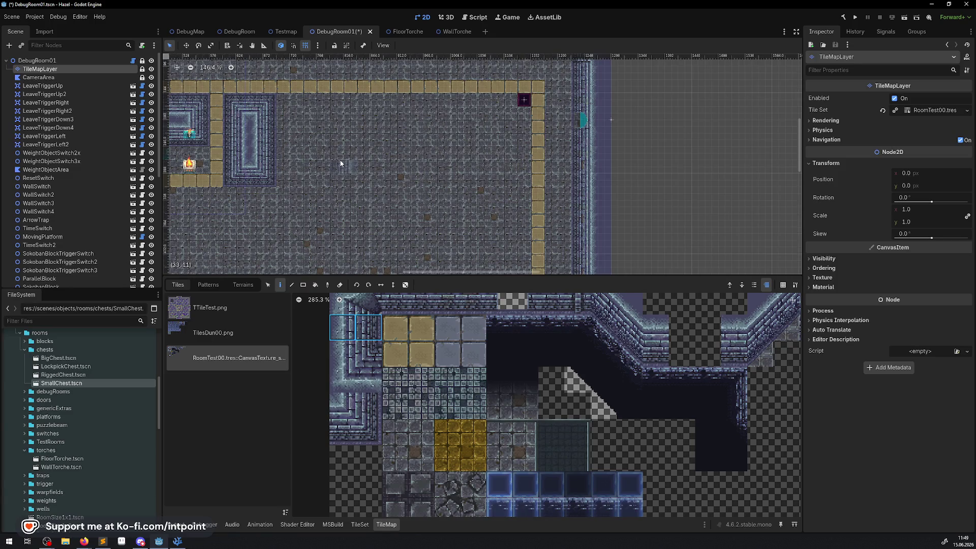
scroll(340, 163, down, 2)
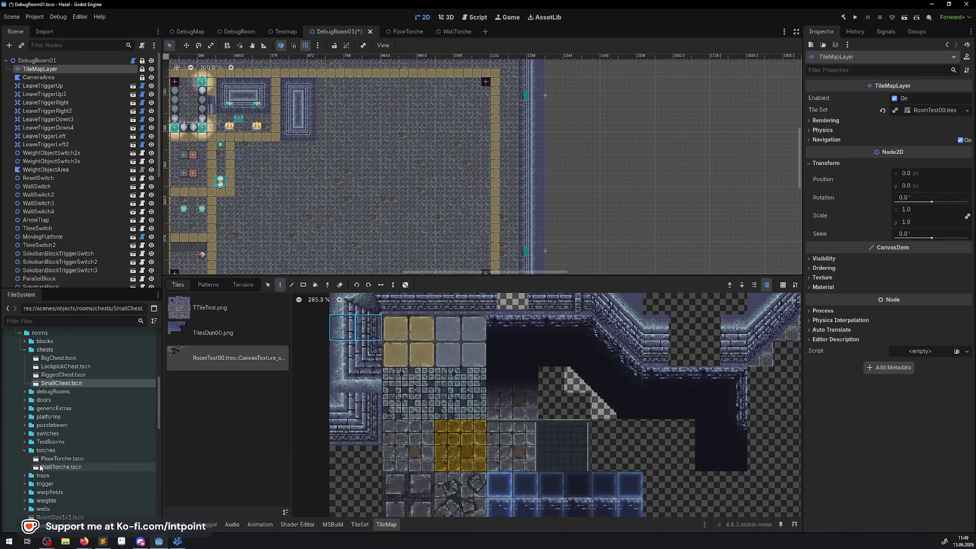
scroll(50, 432, down, 4)
- Expand the puzzlebeam folder and drop two BeamTarget instances onto the floor near the pillar
scroll(50, 414, up, 2)
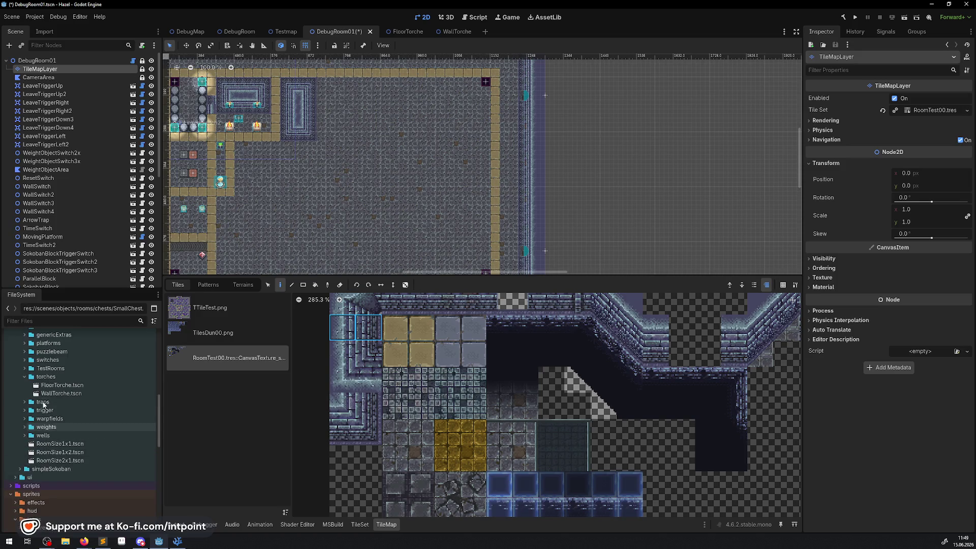
click(24, 376)
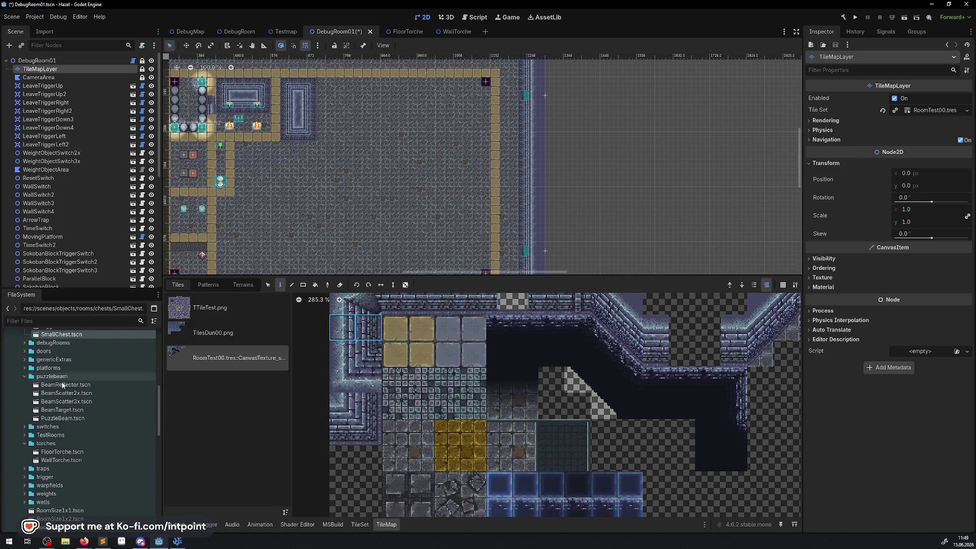
scroll(329, 182, up, 3)
scroll(42, 218, down, 5)
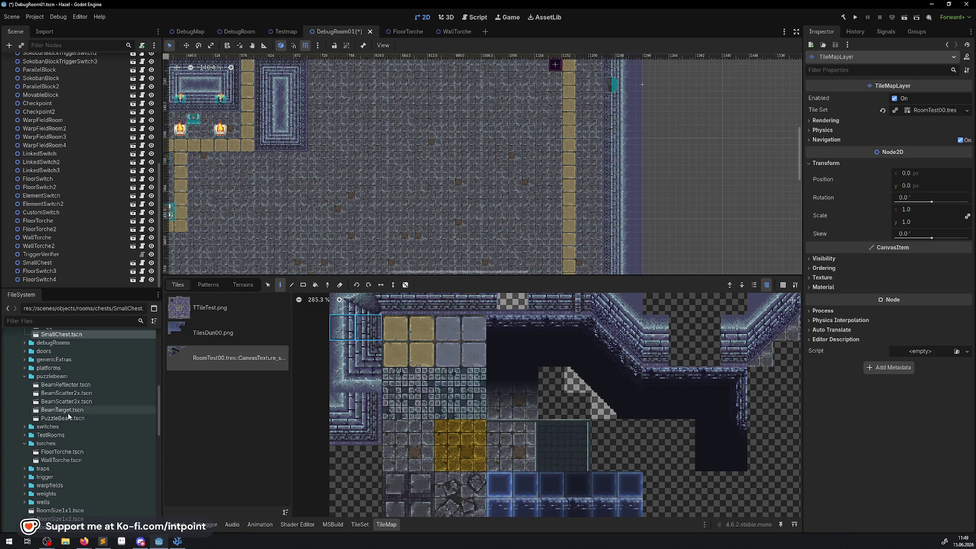
drag(75, 411, 352, 92)
scroll(340, 139, up, 3)
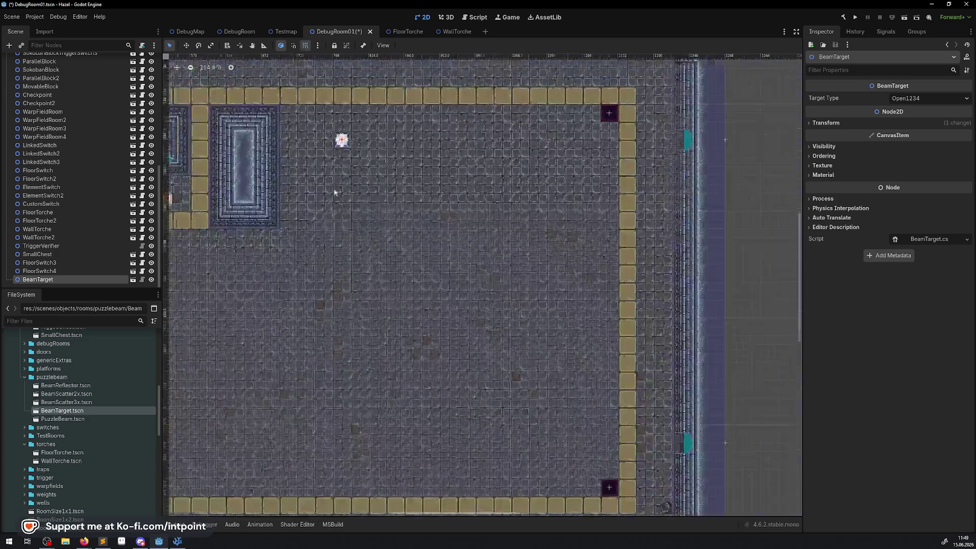
scroll(326, 153, up, 2)
mouse_move(344, 174)
mouse_down()
mouse_move(432, 178)
mouse_move(306, 200)
mouse_move(293, 188)
mouse_move(290, 164)
mouse_move(291, 188)
mouse_move(400, 198)
mouse_move(390, 208)
mouse_up()
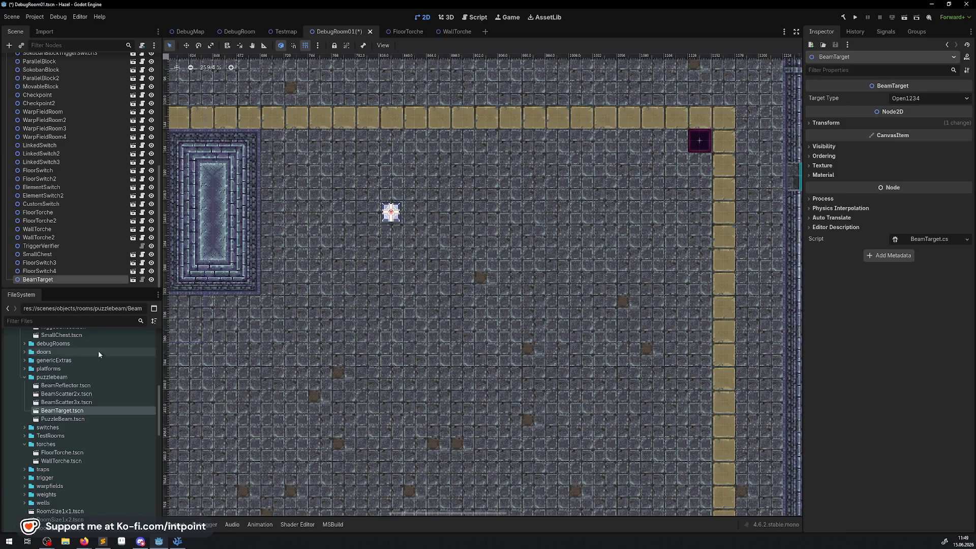
mouse_move(77, 411)
mouse_down()
mouse_move(274, 371)
mouse_move(499, 206)
mouse_move(511, 217)
mouse_move(512, 188)
mouse_move(510, 244)
mouse_move(510, 211)
mouse_move(511, 234)
mouse_up()
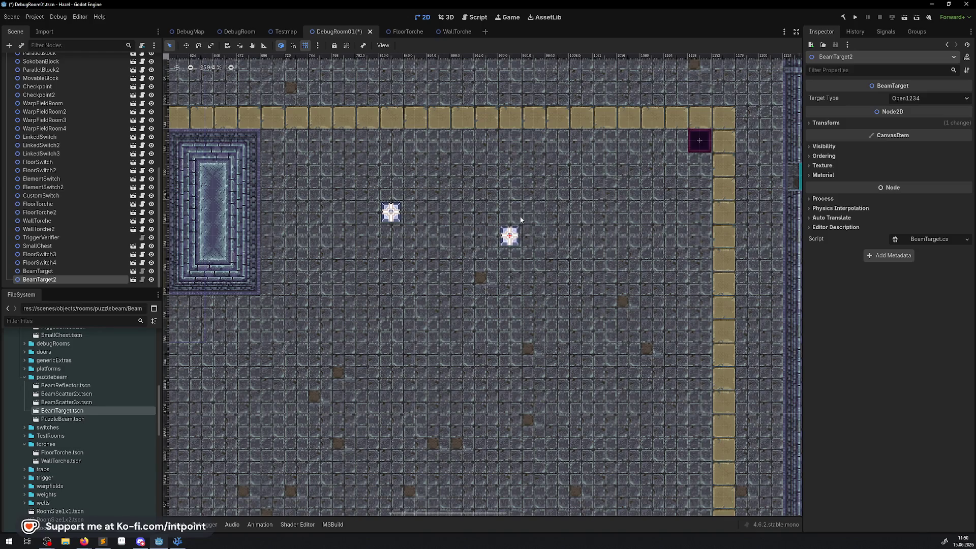
- Set the first BeamTarget's Target Type to Open12 and drop a PuzzleBeam beside the pillar
click(911, 99)
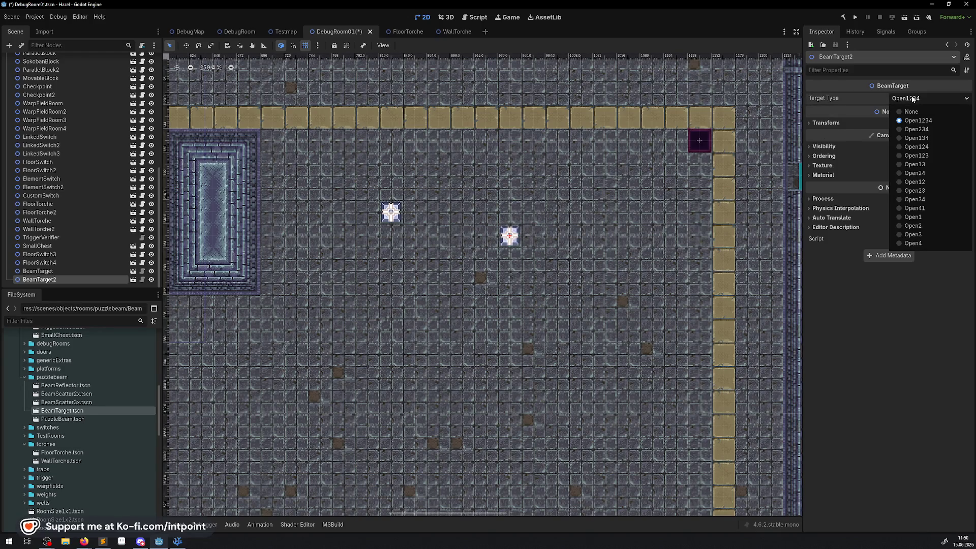
click(912, 98)
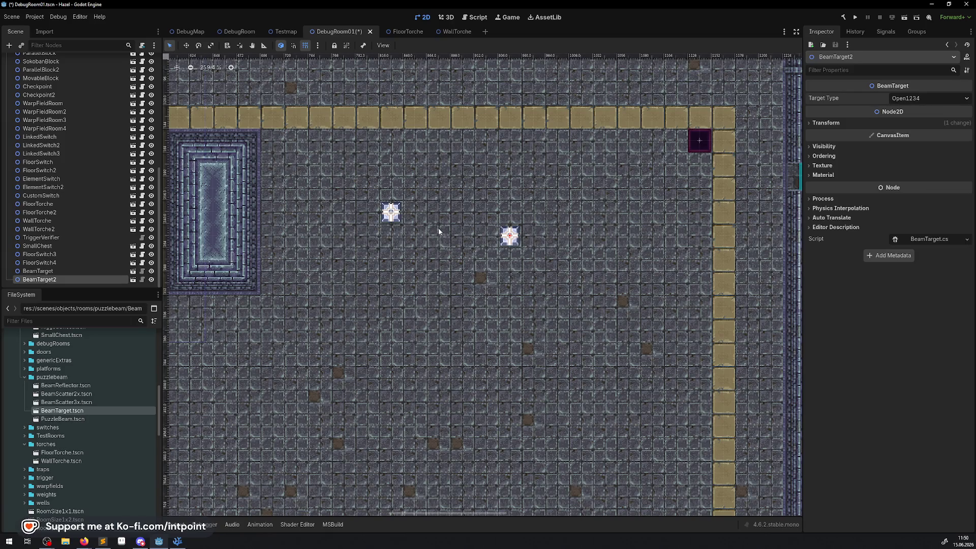
click(391, 219)
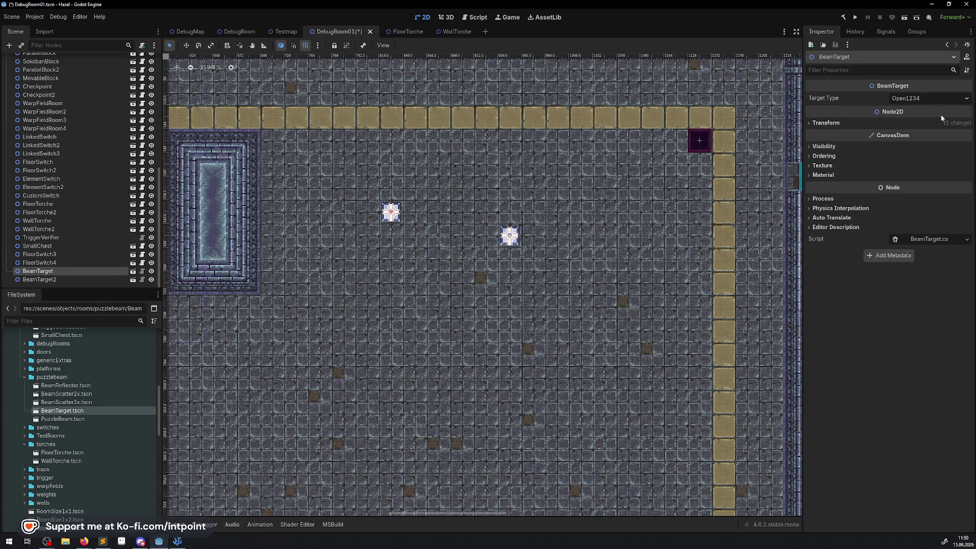
click(935, 99)
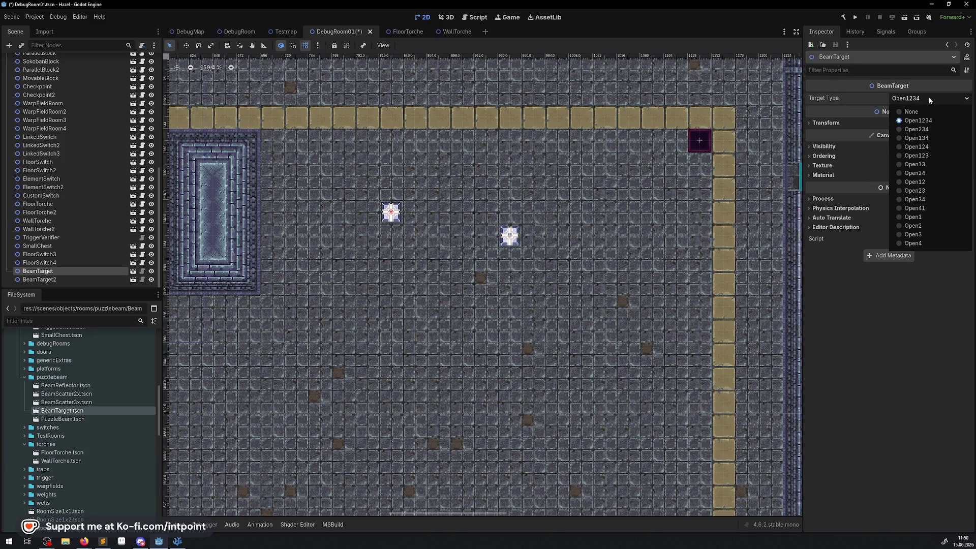
click(928, 183)
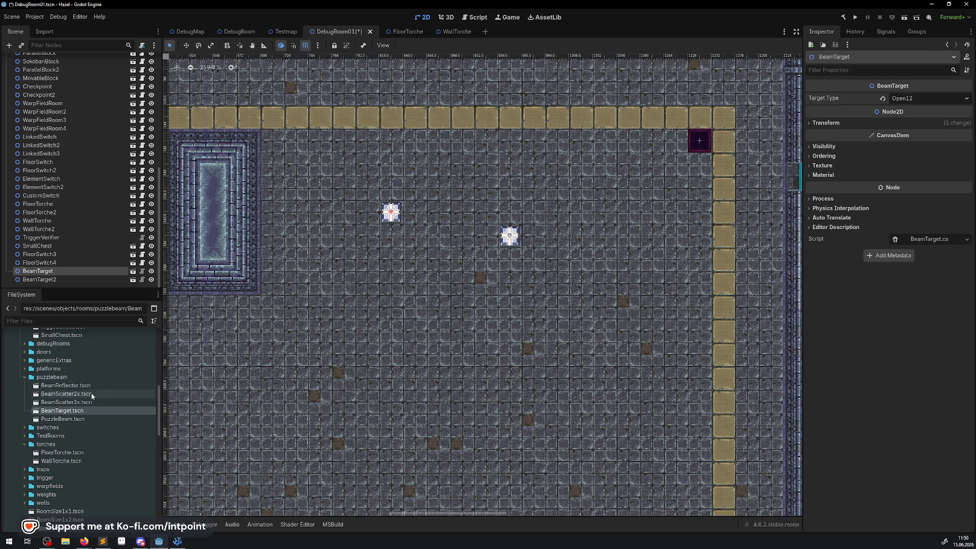
mouse_move(63, 419)
mouse_down()
mouse_move(284, 173)
mouse_move(272, 186)
mouse_up()
mouse_move(277, 142)
mouse_down()
mouse_move(268, 137)
mouse_move(269, 163)
mouse_up()
- Set BeamOrigin's Transform rotation to 270° so its beam points right
click(824, 124)
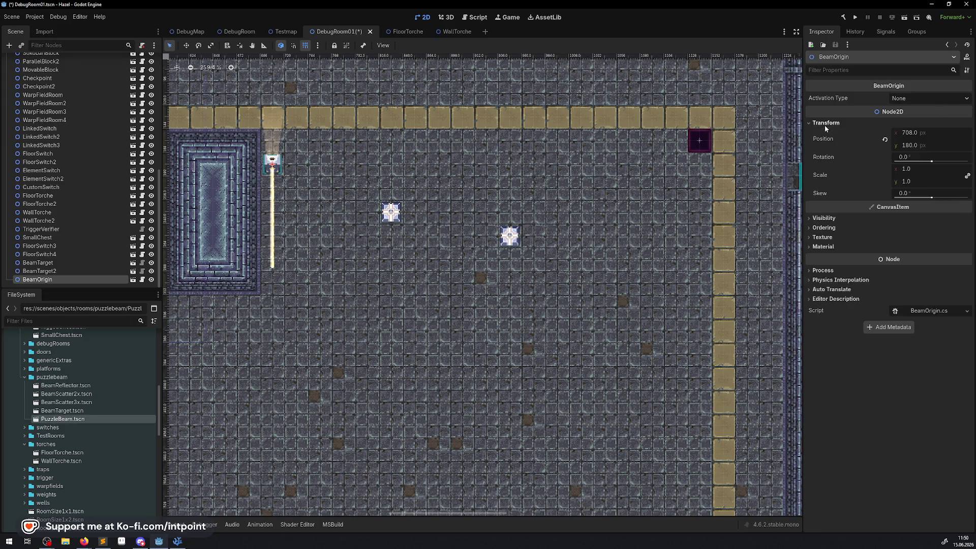
click(903, 158)
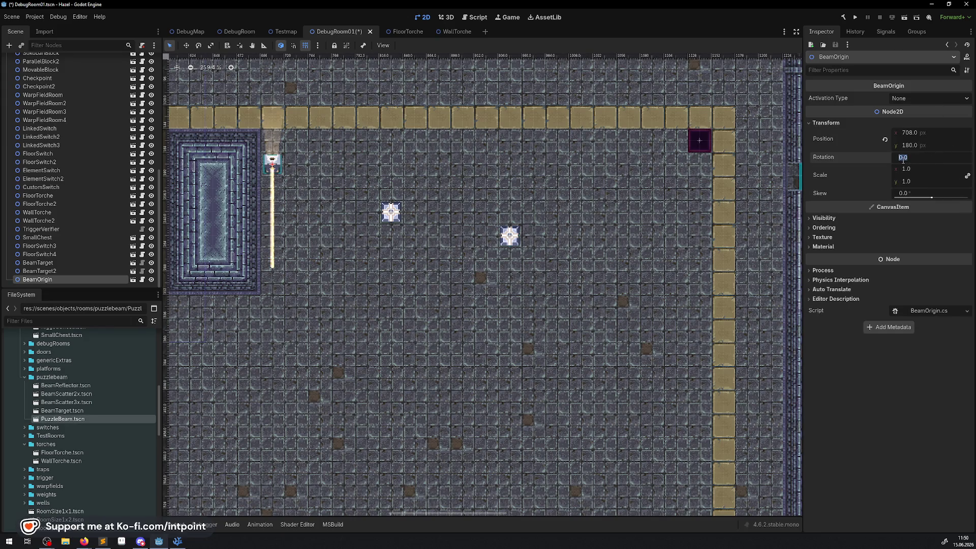
text(90)
key(Return)
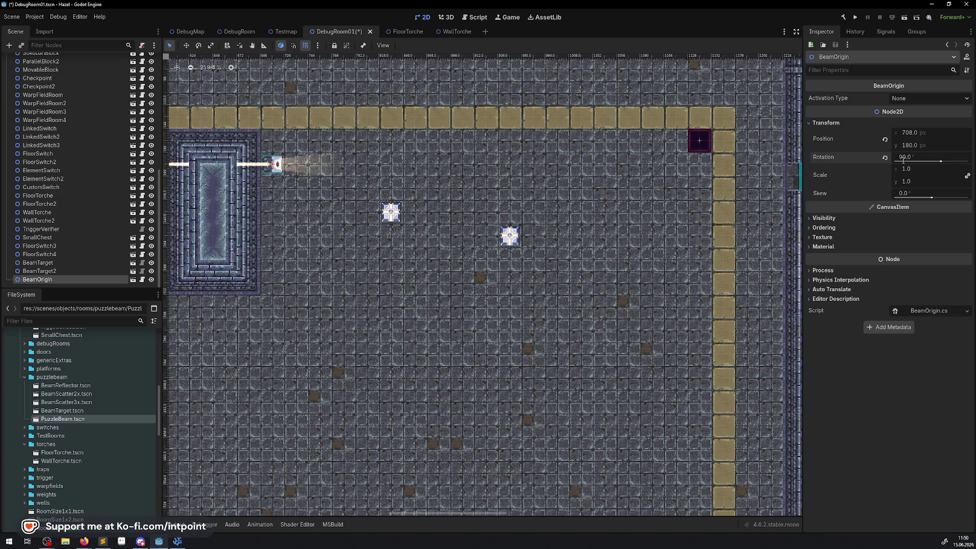
click(902, 159)
text(2)
click(902, 158)
text(2)
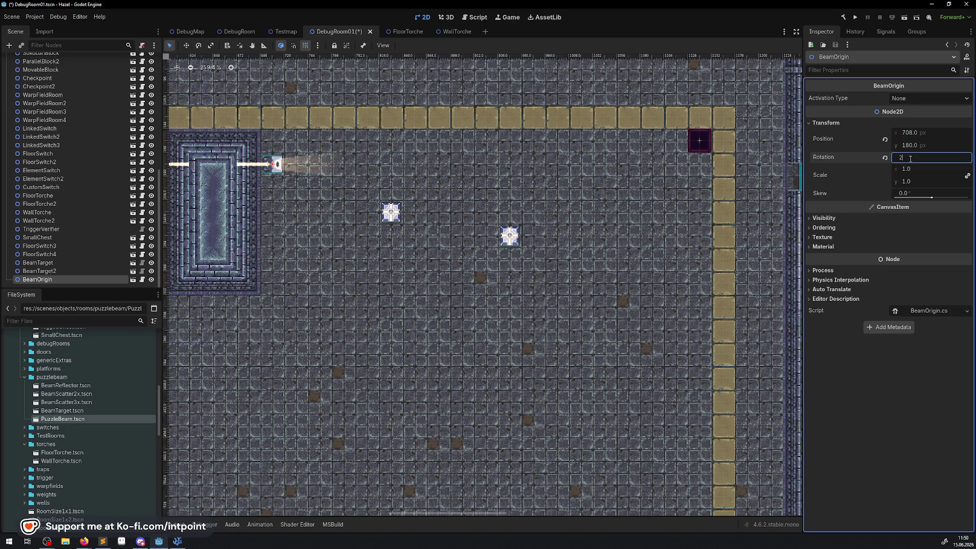
text(70)
key(Return)
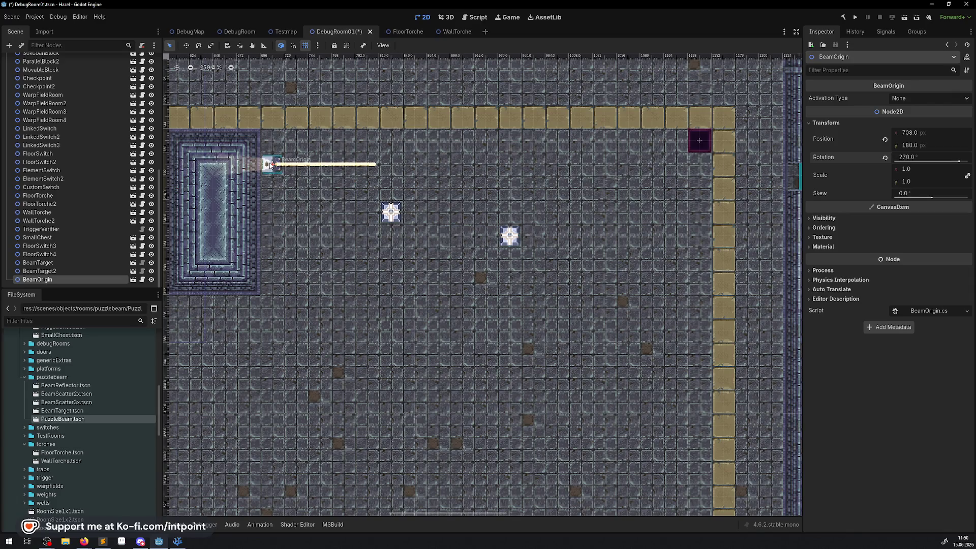
- Duplicate BeamOrigin, move BeamOrigin2 96 px below it, and drop in a BeamReflector
mouse_move(305, 230)
mouse_down()
mouse_move(381, 238)
mouse_move(390, 265)
mouse_up()
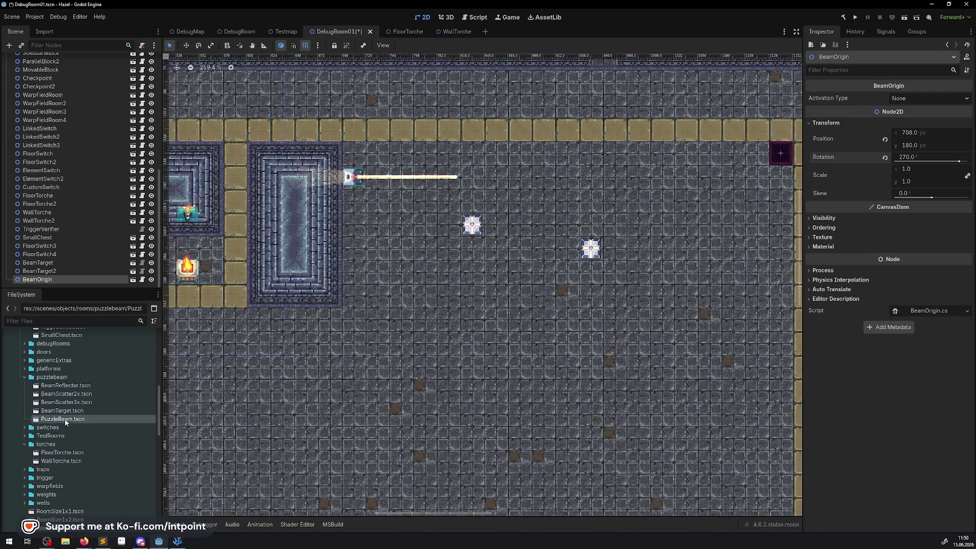
right_click(355, 181)
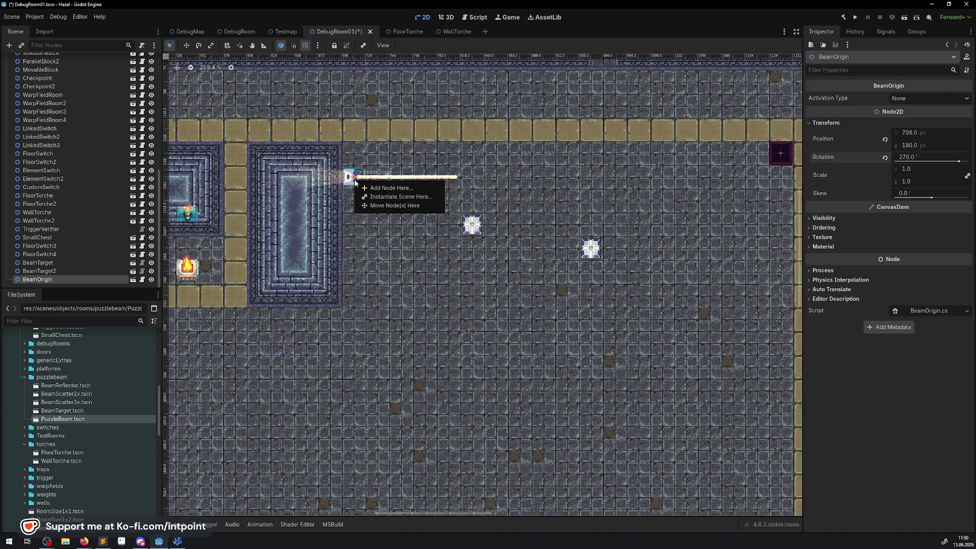
right_click(33, 279)
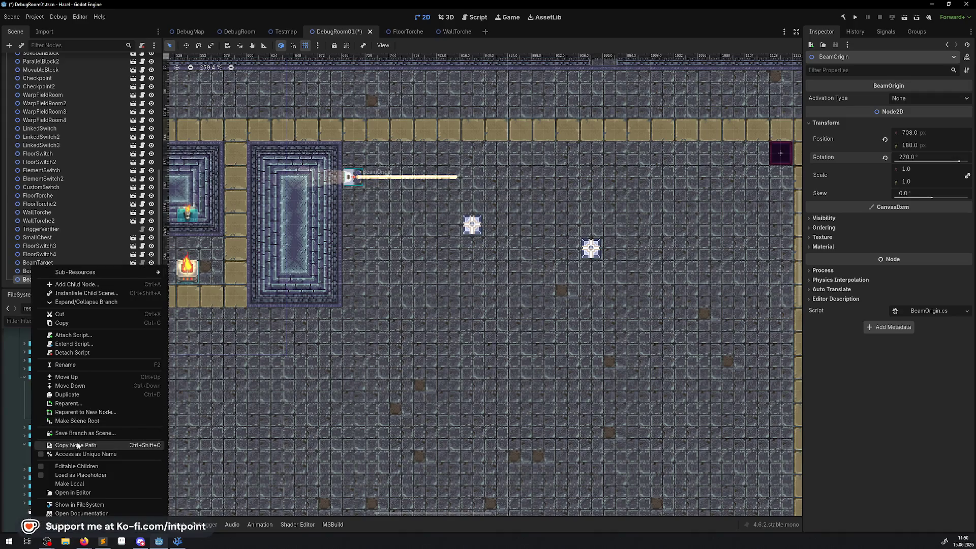
click(75, 398)
mouse_move(355, 179)
mouse_down()
mouse_move(354, 282)
mouse_move(354, 271)
mouse_up()
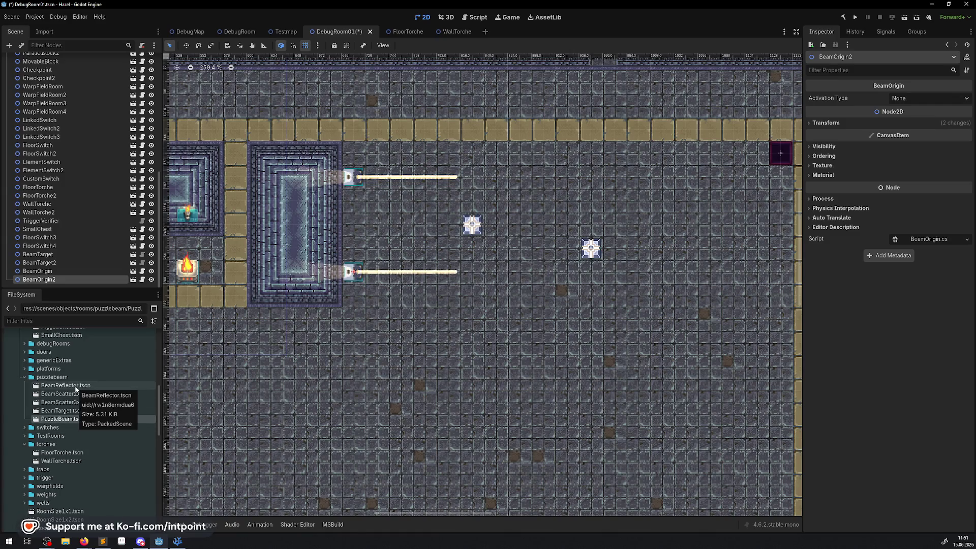
mouse_move(75, 389)
mouse_down()
mouse_move(462, 289)
mouse_move(562, 174)
mouse_move(680, 183)
mouse_up()
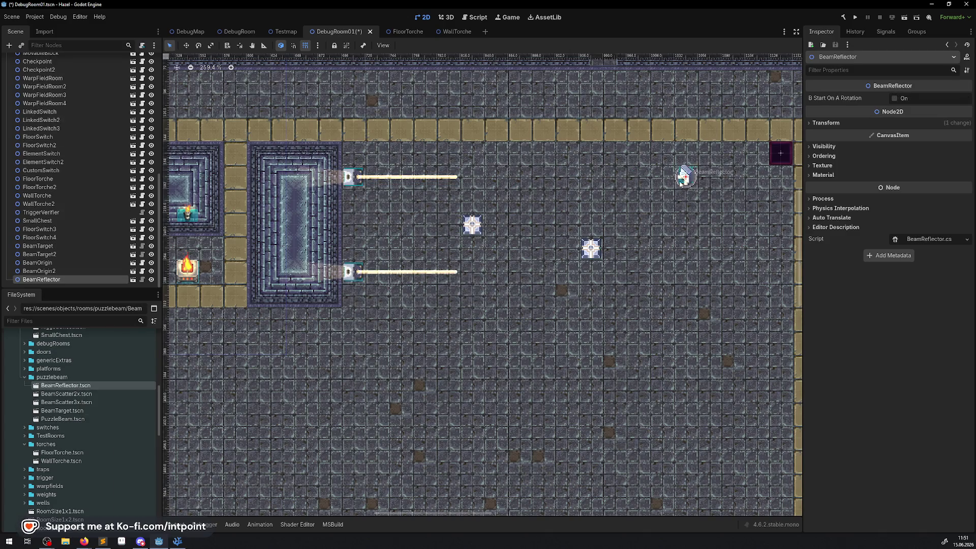
- Add BeamScatter2x and BeamScatter3x, then reposition the 2x scatter and reflector along the lower beam
mouse_move(83, 395)
mouse_down()
mouse_move(678, 256)
mouse_move(559, 289)
mouse_up()
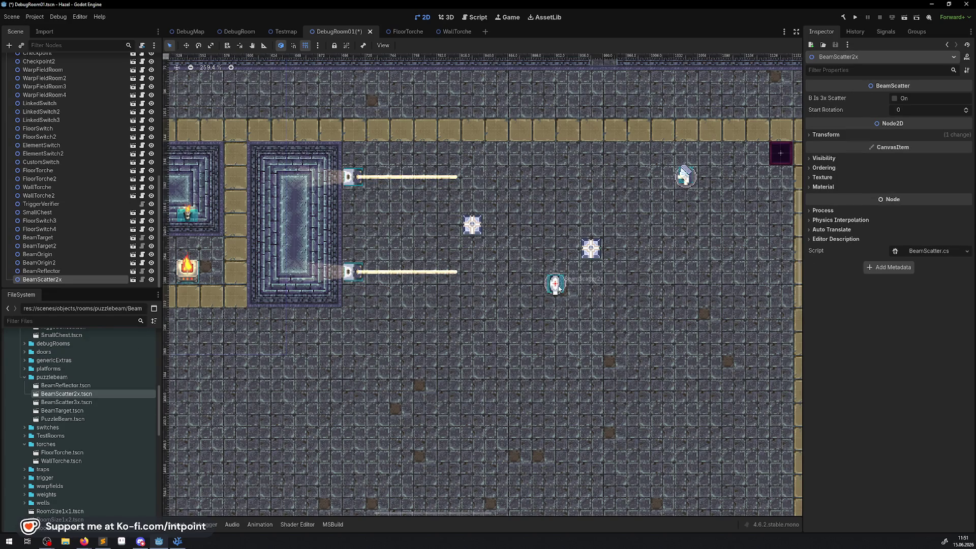
mouse_move(75, 405)
mouse_down()
mouse_move(436, 342)
mouse_move(468, 262)
mouse_move(461, 271)
mouse_move(472, 273)
mouse_up()
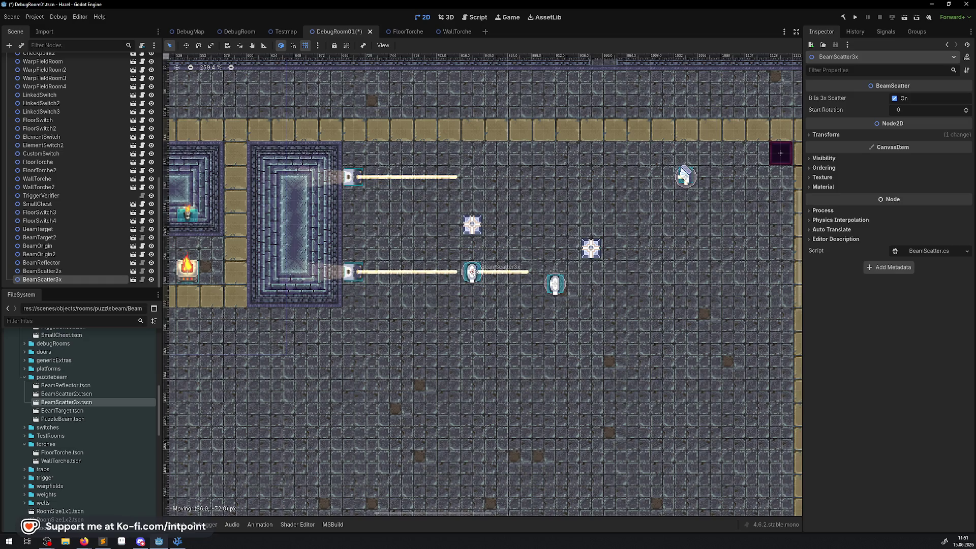
click(479, 230)
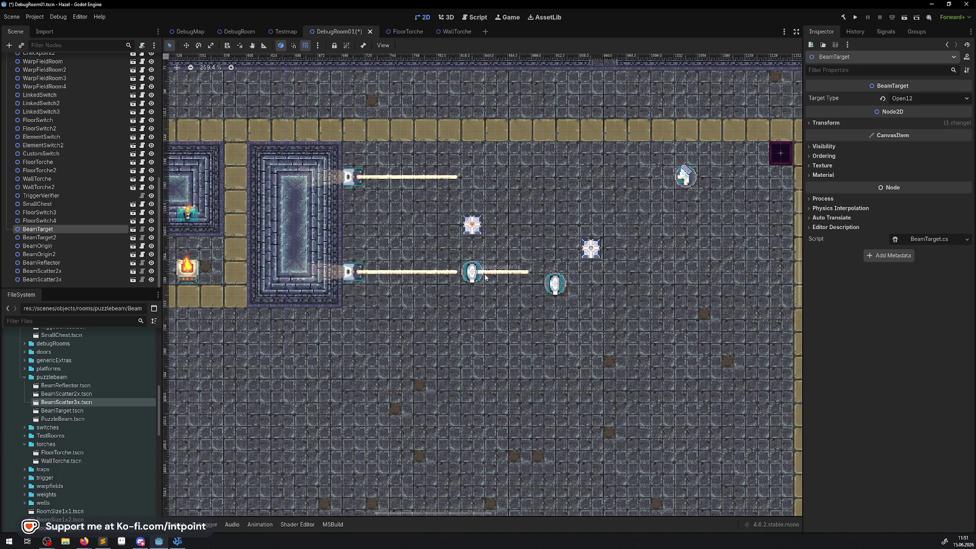
mouse_move(555, 285)
mouse_down()
mouse_move(591, 272)
mouse_move(588, 201)
mouse_up()
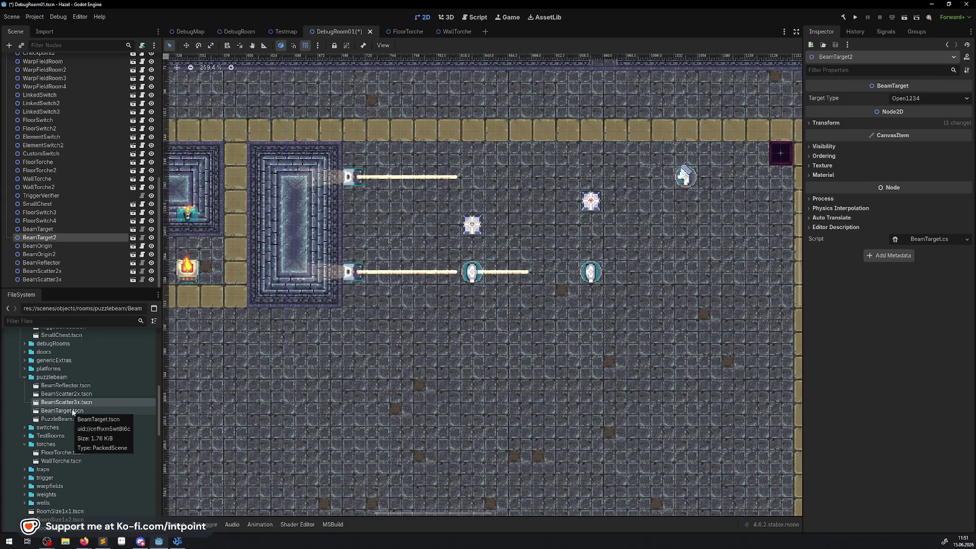
click(590, 274)
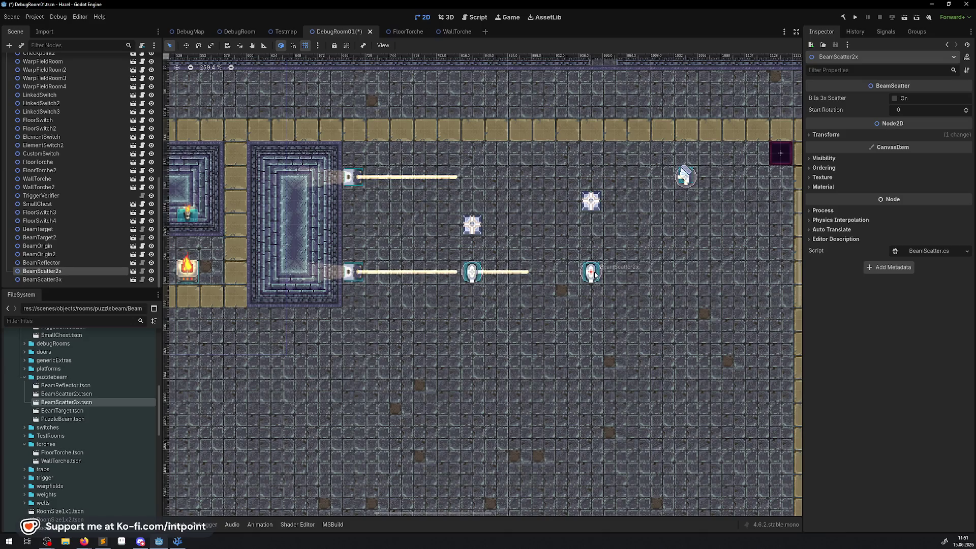
mouse_move(694, 170)
mouse_down()
mouse_move(598, 169)
mouse_move(591, 223)
mouse_up()
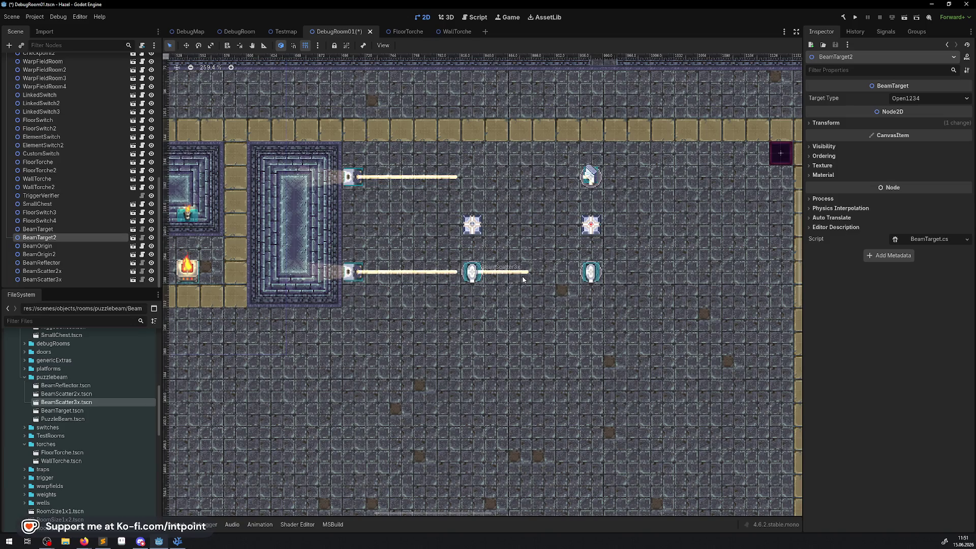
drag(590, 272, 519, 272)
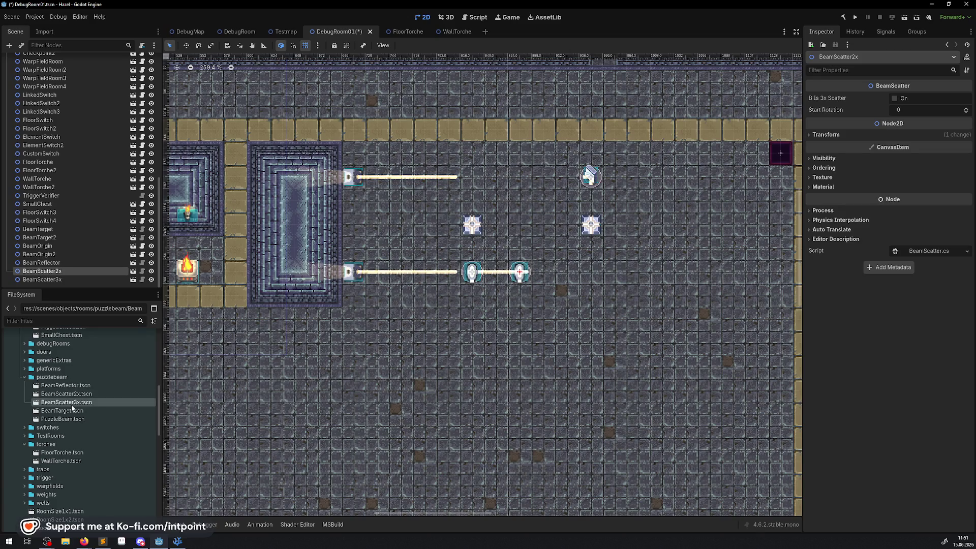
- Drop another 3x beam scatter into the room
right_click(73, 407)
click(38, 419)
mouse_move(57, 404)
mouse_down()
mouse_move(127, 397)
mouse_move(519, 224)
mouse_up()
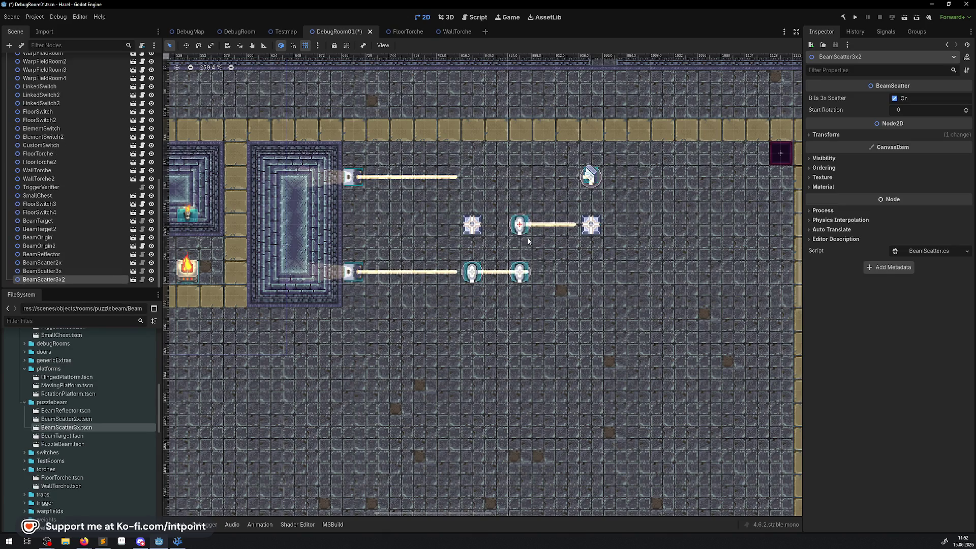
click(519, 272)
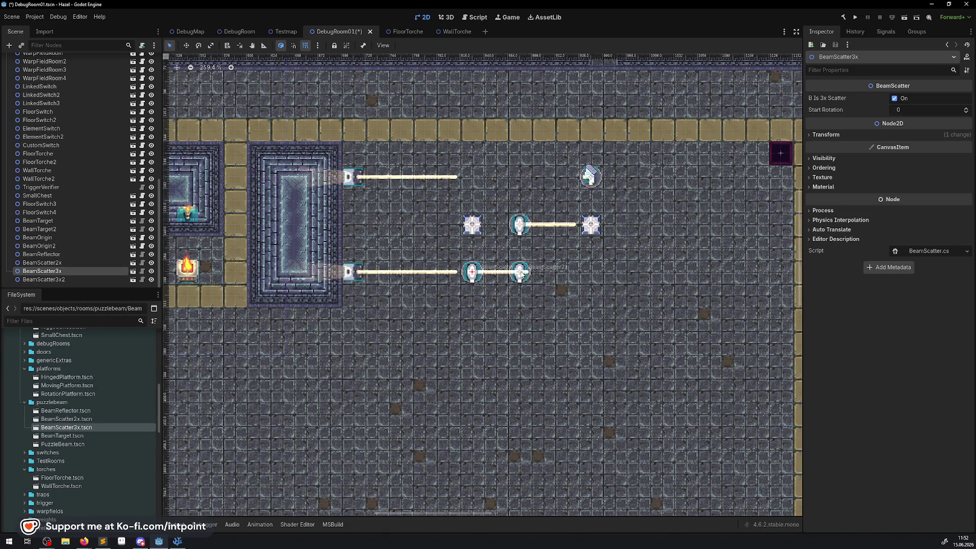
click(588, 176)
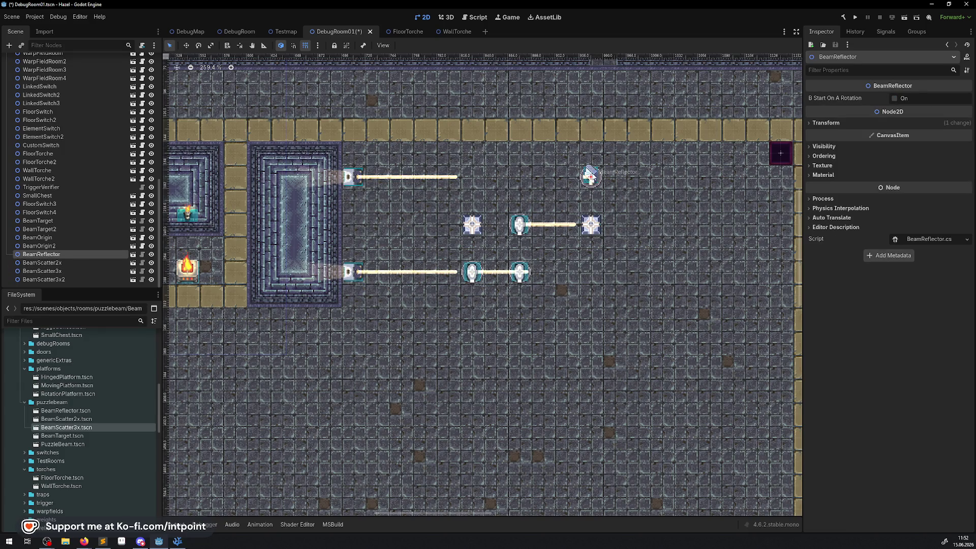
- Duplicate the reflector onto the middle row and the 3x scatter onto the lower row's right side
right_click(90, 255)
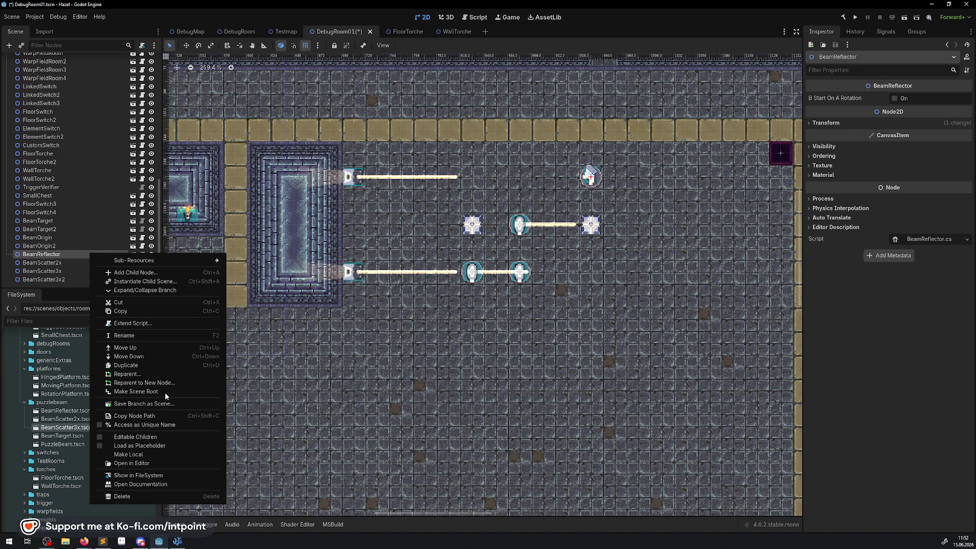
click(133, 365)
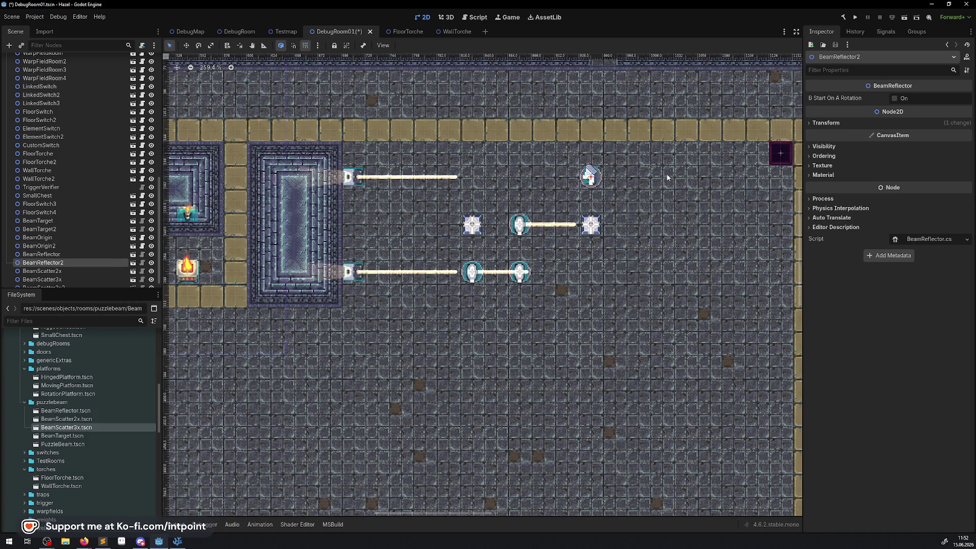
mouse_move(594, 170)
mouse_down()
mouse_move(654, 169)
mouse_move(652, 216)
mouse_move(639, 219)
mouse_up()
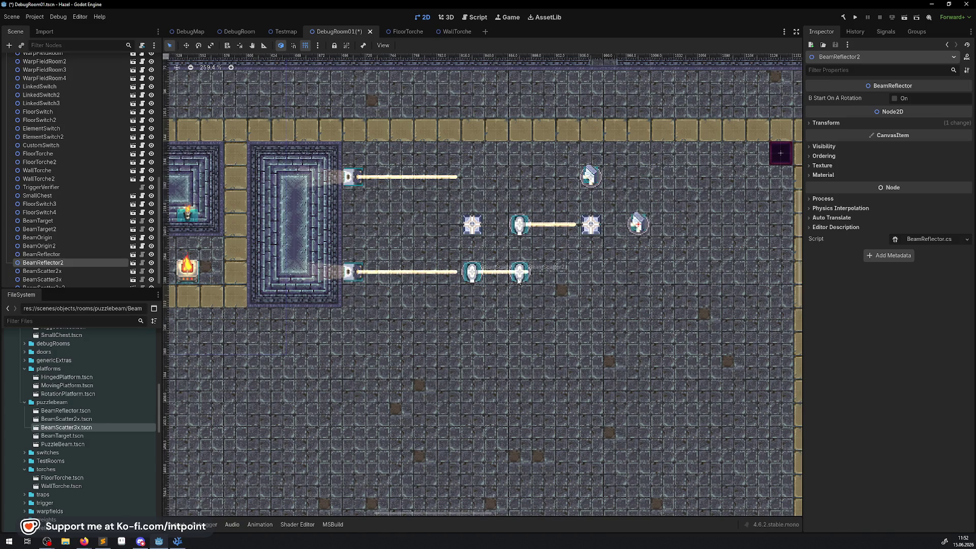
click(471, 269)
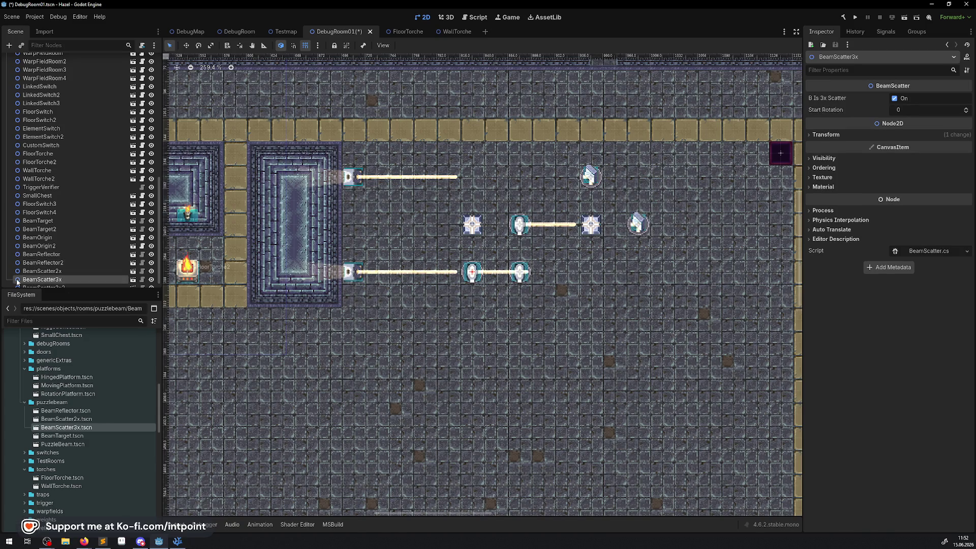
right_click(48, 279)
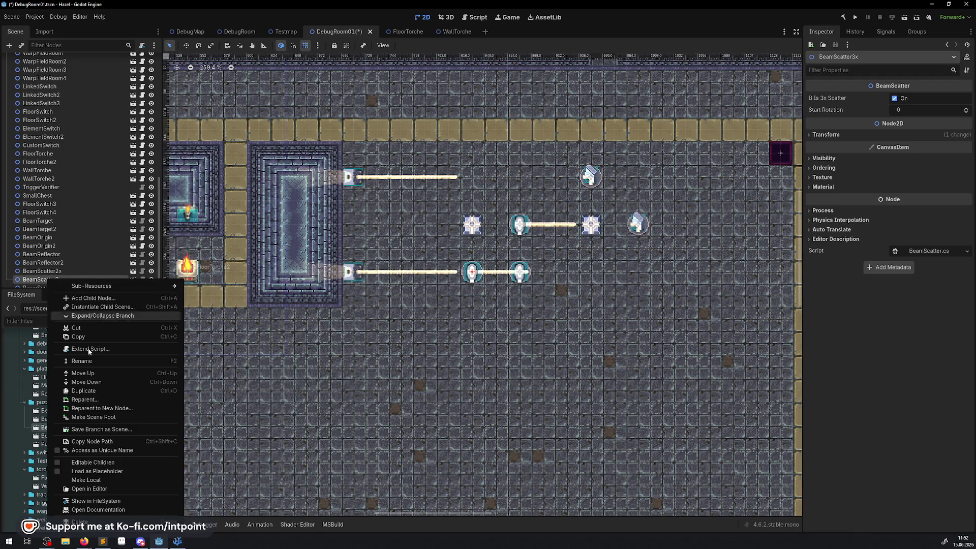
click(84, 391)
mouse_move(476, 272)
mouse_down()
mouse_move(649, 273)
mouse_move(637, 272)
mouse_up()
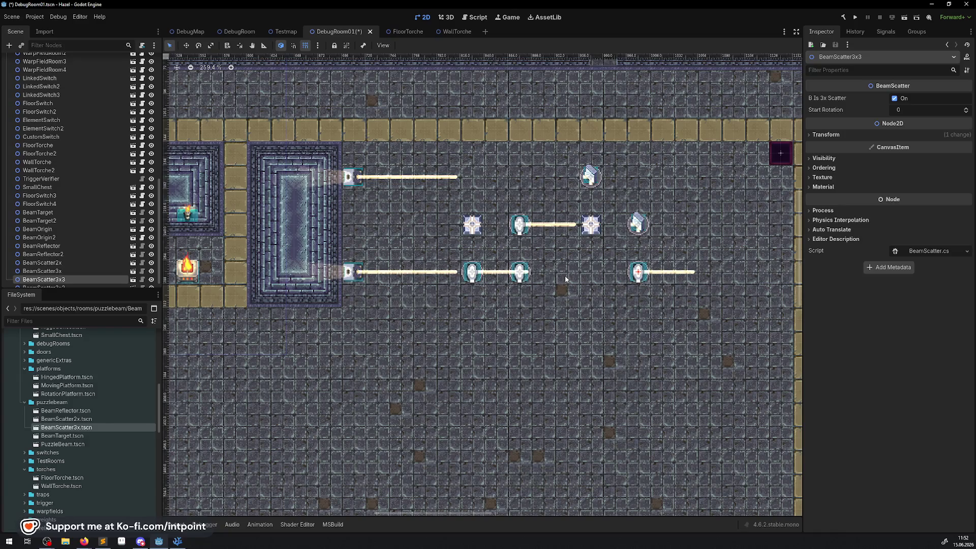
mouse_move(646, 271)
mouse_down()
mouse_move(587, 270)
mouse_move(599, 270)
mouse_up()
- Duplicate BeamReflector2 and move the copy down to the lower row
click(637, 224)
right_click(40, 257)
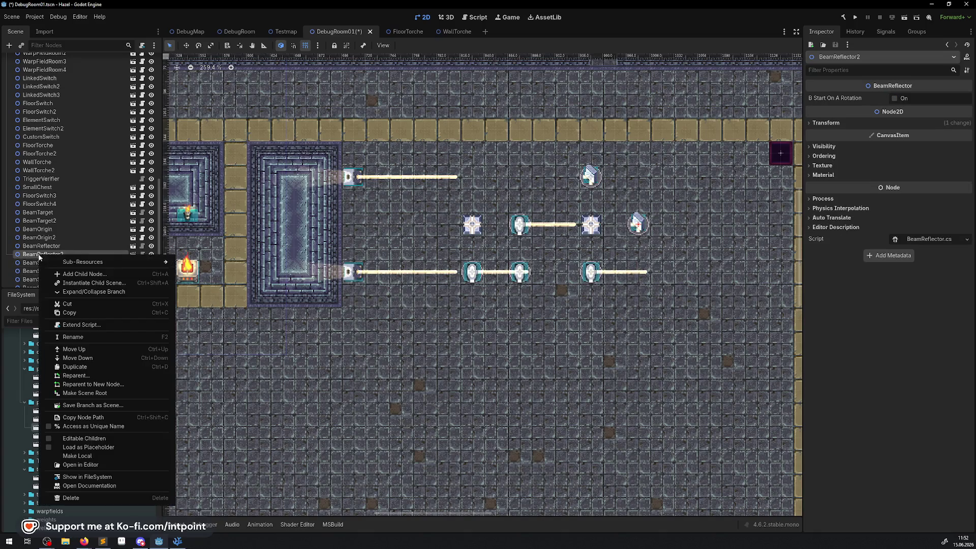
click(75, 366)
drag(643, 222, 643, 271)
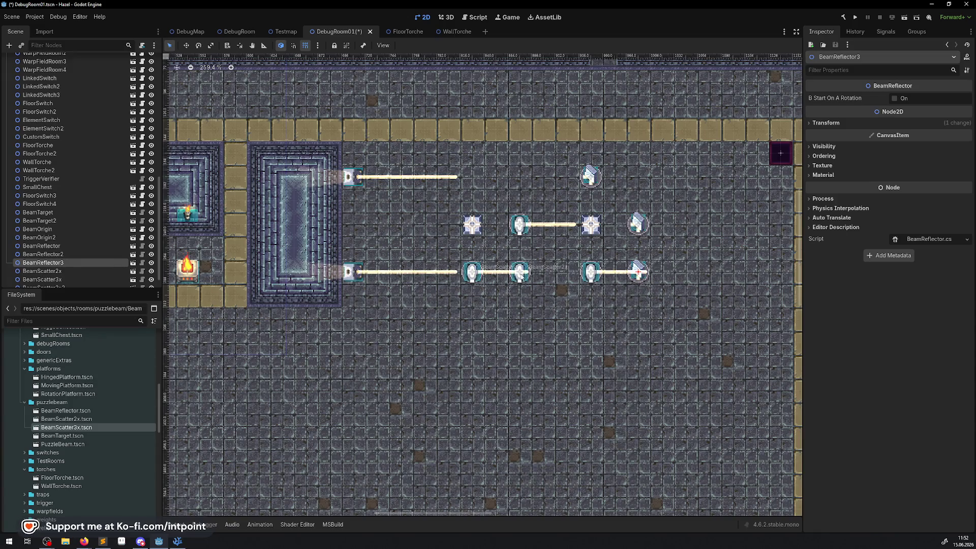
- Move BeamScatter2x2 up onto the top beam row, then save and run the game
click(471, 272)
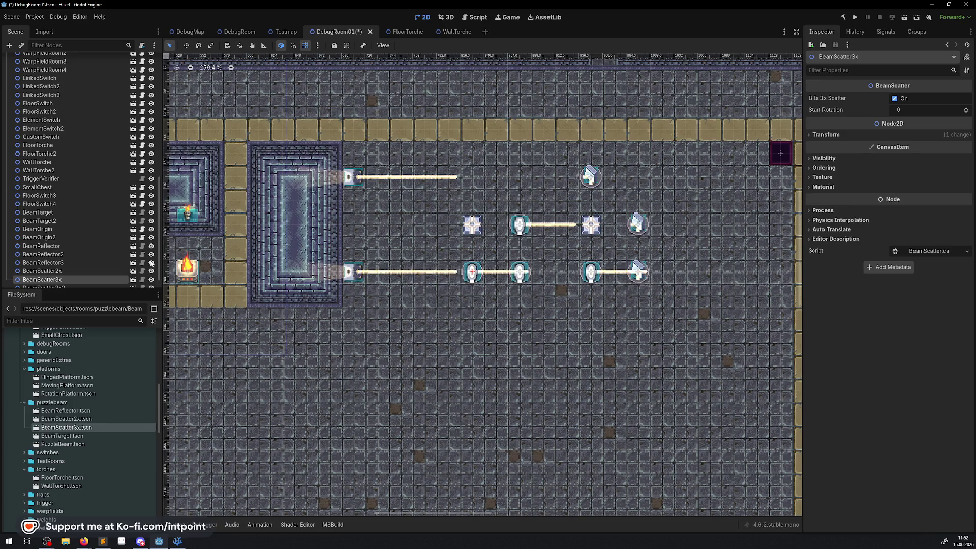
right_click(49, 276)
click(77, 395)
click(535, 273)
mouse_move(518, 273)
mouse_down()
mouse_move(467, 178)
mouse_move(504, 273)
mouse_move(514, 245)
mouse_move(452, 168)
mouse_move(472, 175)
mouse_up()
click(58, 271)
key(F5)
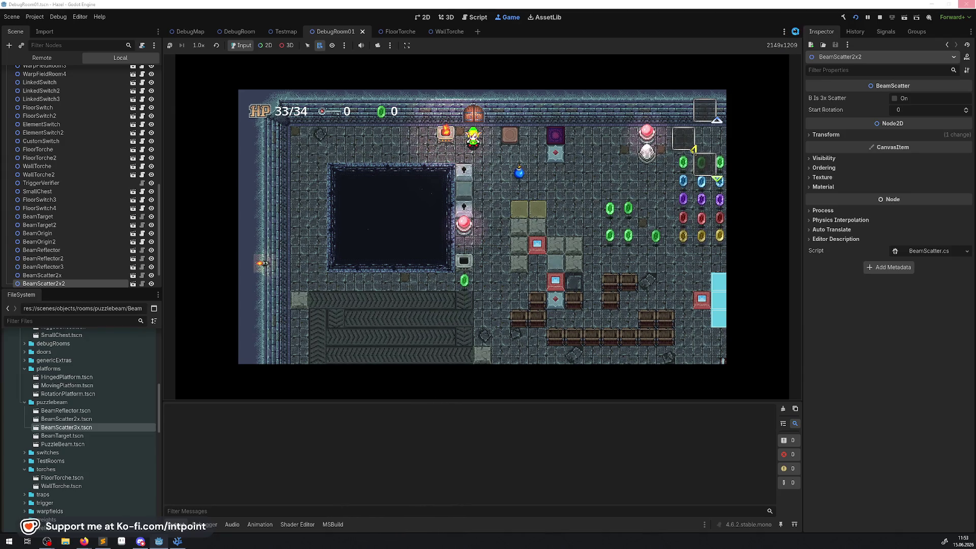
- Hide the side panels and walk the player through the top door and over to the beam puzzle
click(795, 31)
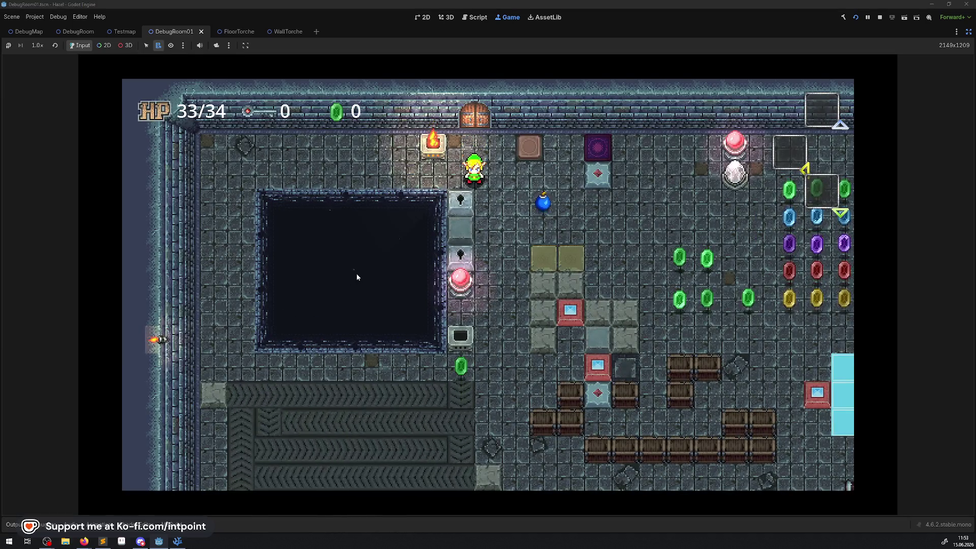
key(Right)
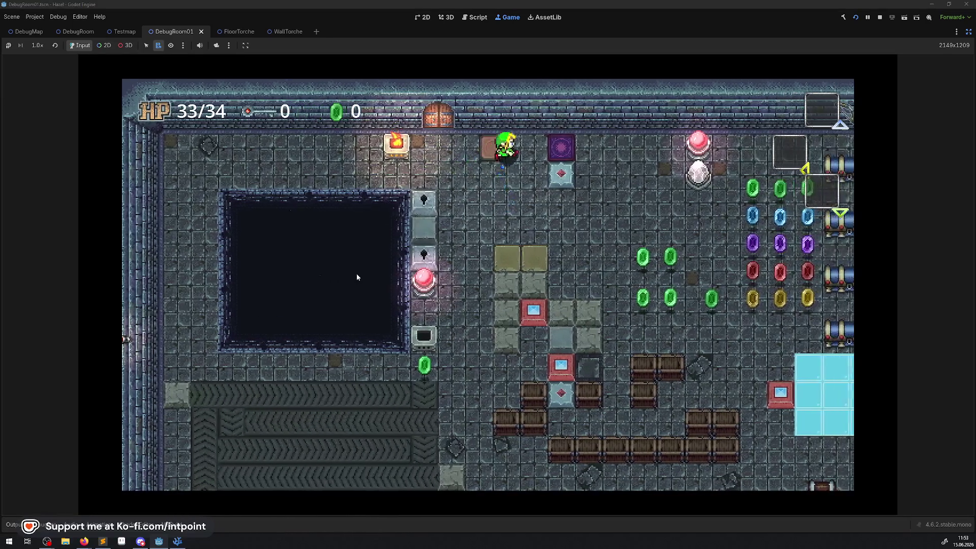
key(Up)
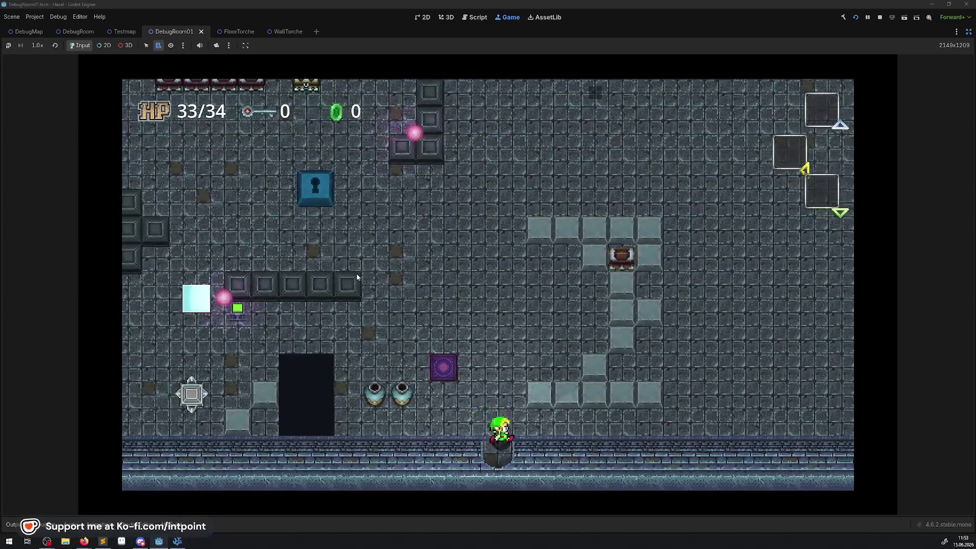
key(Down)
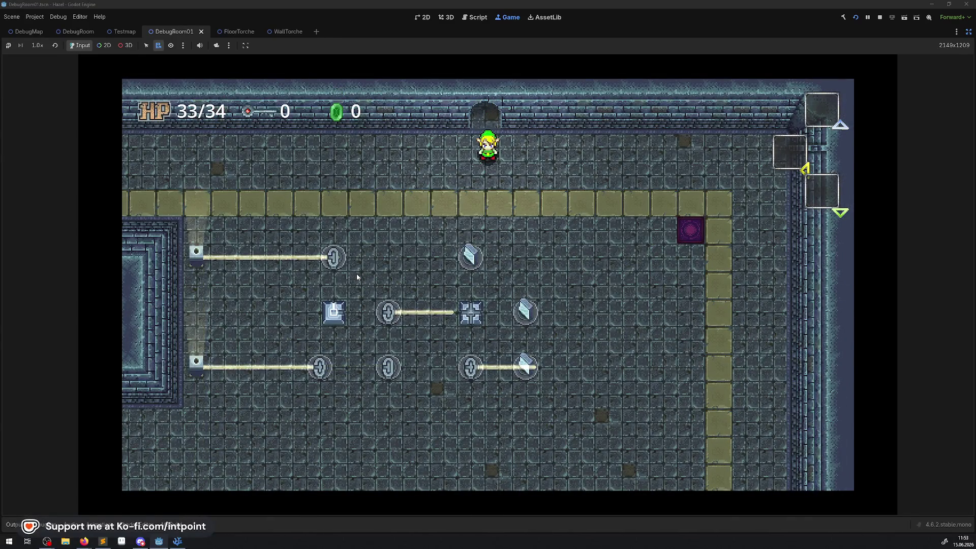
key(Up)
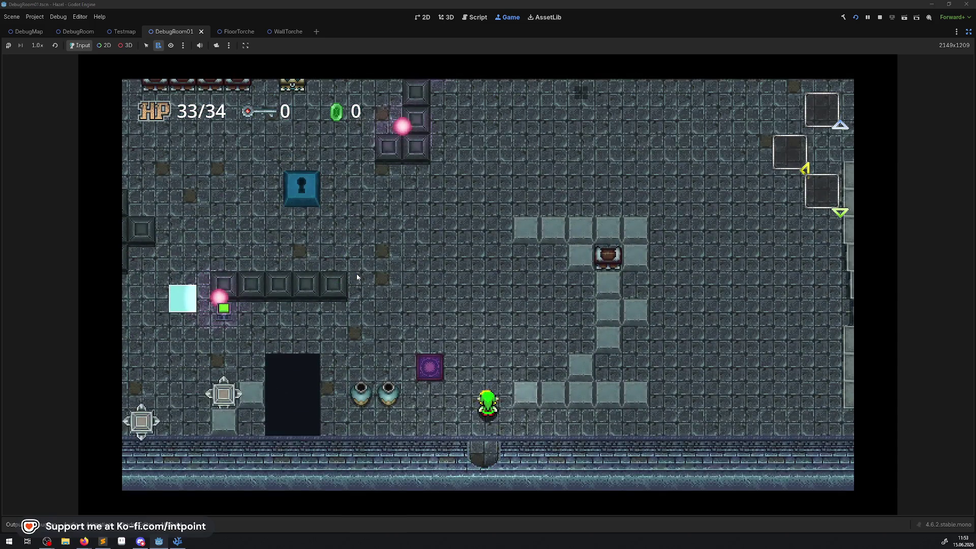
key(Down)
key(Left)
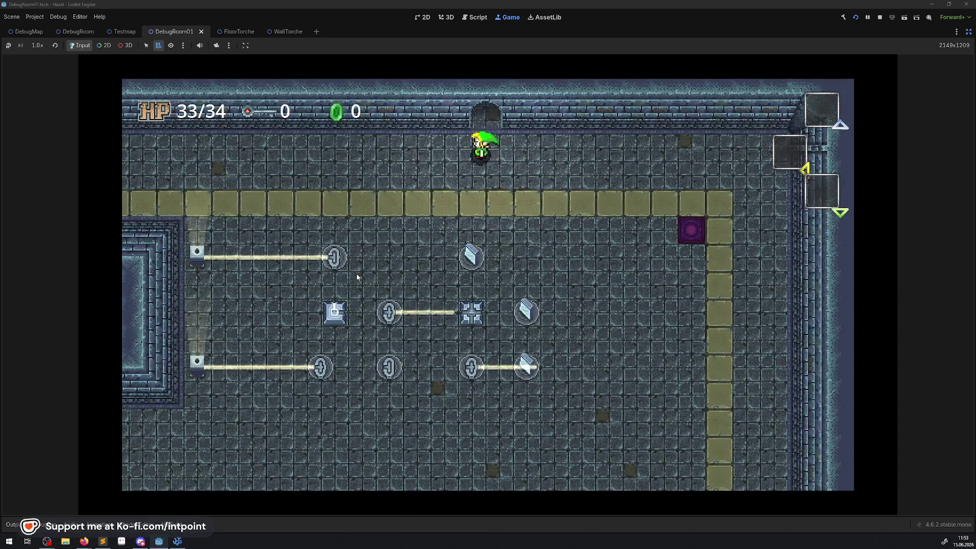
key(Down)
key(Left)
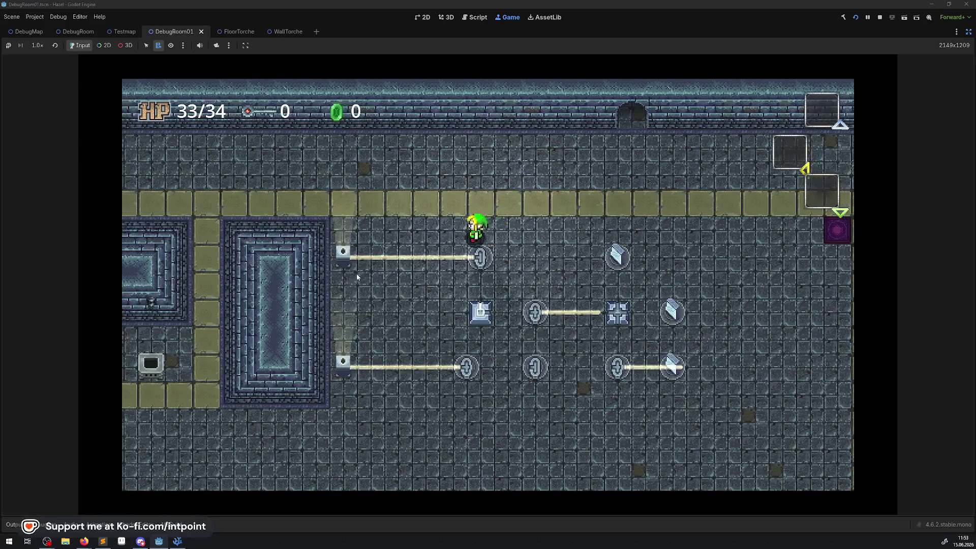
- Rotate a beam piece, walk across the beam rows, and bring the side panels back
key(space)
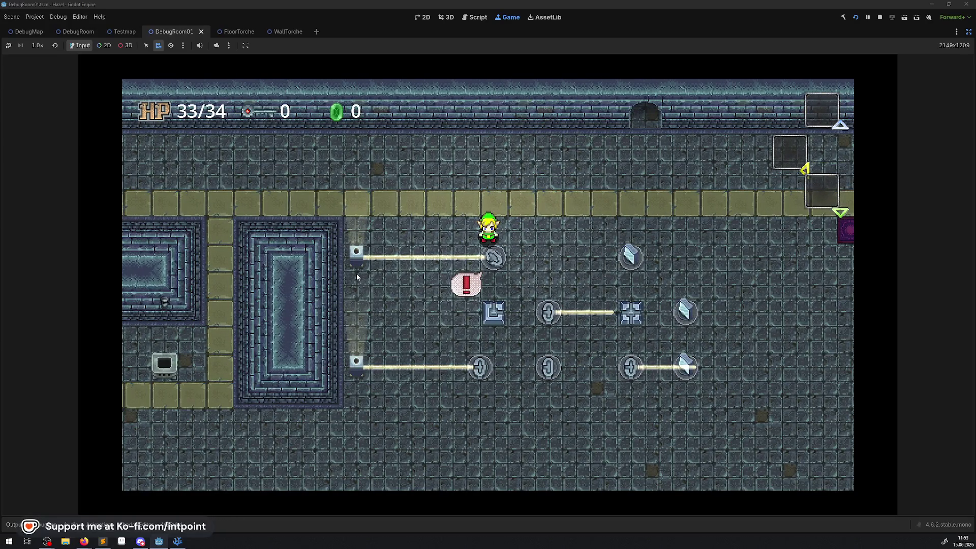
key(Up)
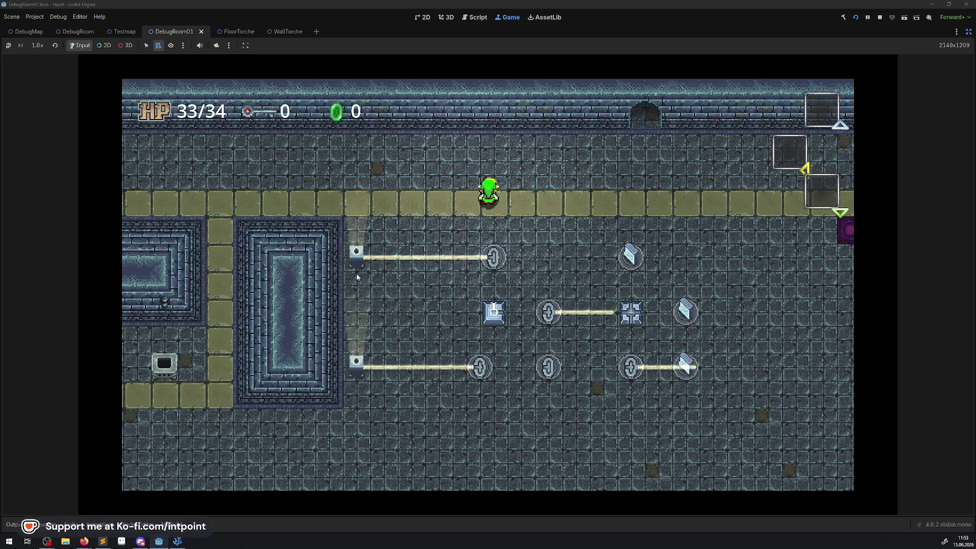
key(Down)
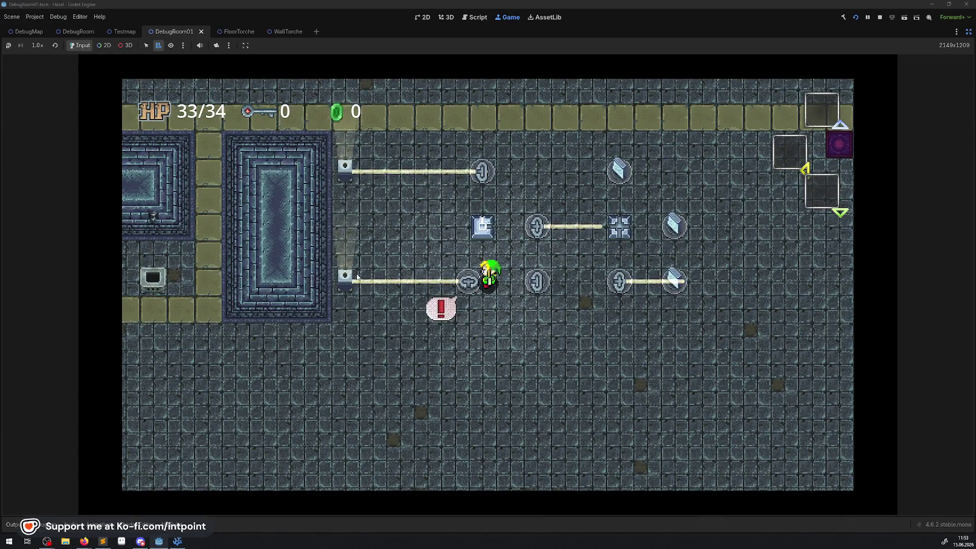
key(Right)
key(Up)
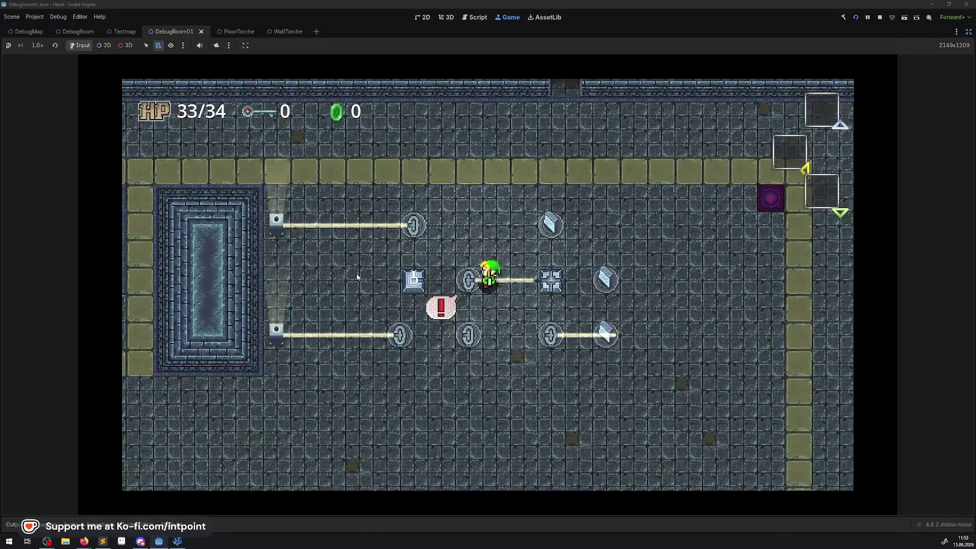
key(Up)
key(Down)
key(Right)
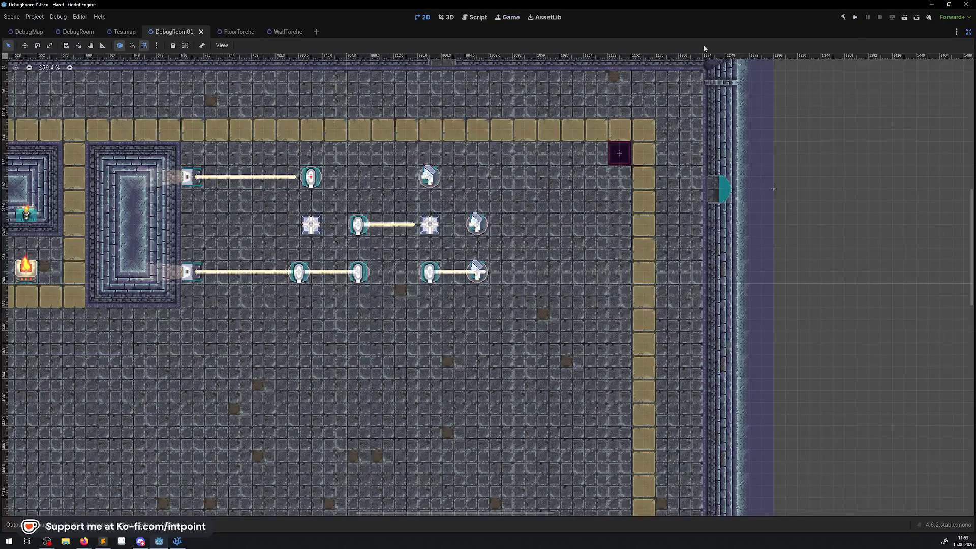
key(ctrl+shift+F11)
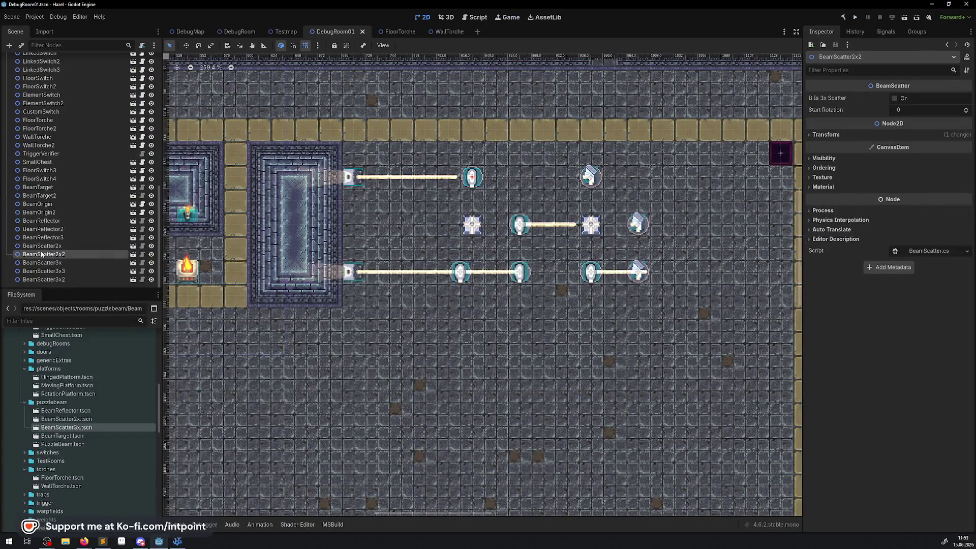
- Move BeamOrigin to the bottom of the node list with BeamOrigin2 just above it, then save and rebuild
click(40, 212)
drag(44, 208, 40, 283)
drag(24, 206, 31, 276)
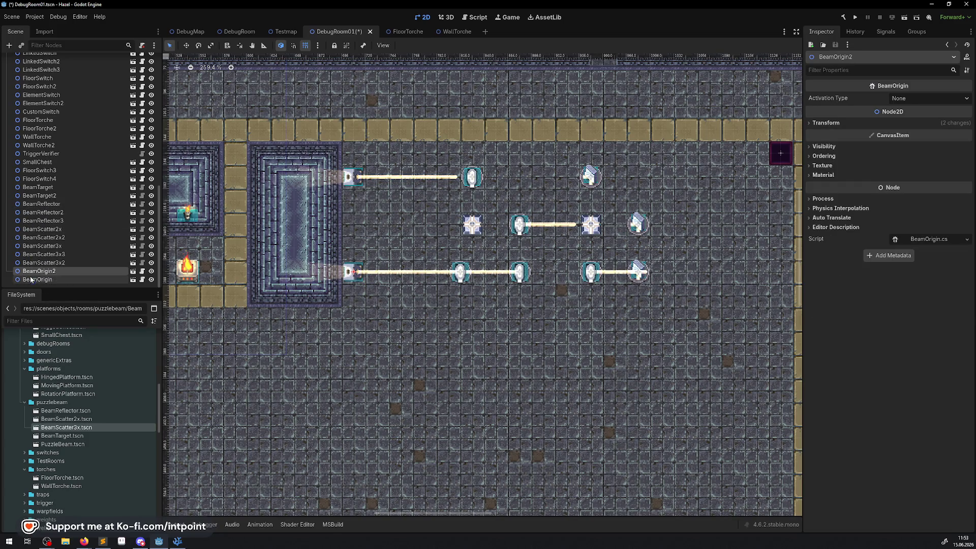
click(856, 20)
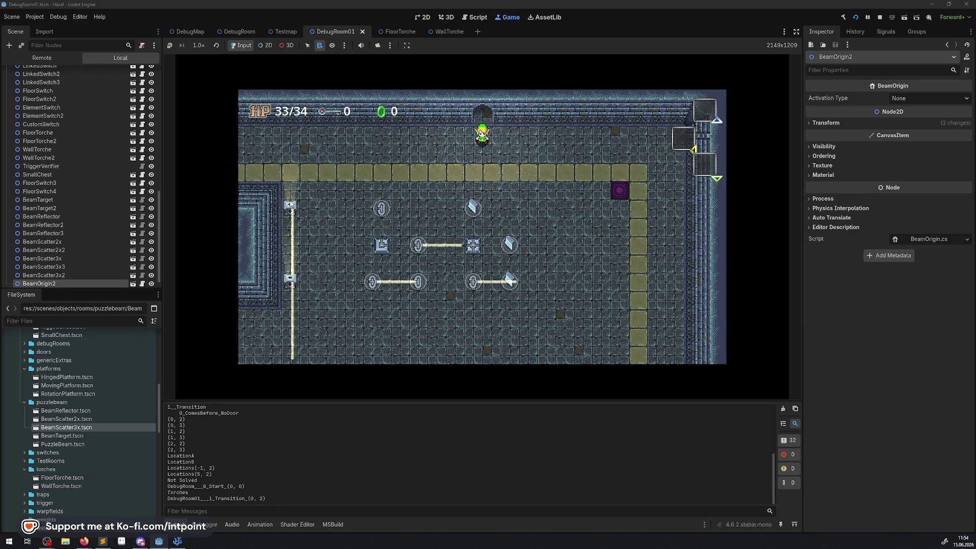
- In the expanded game view, walk the player down and left through the puzzle room, then stop the game
click(795, 31)
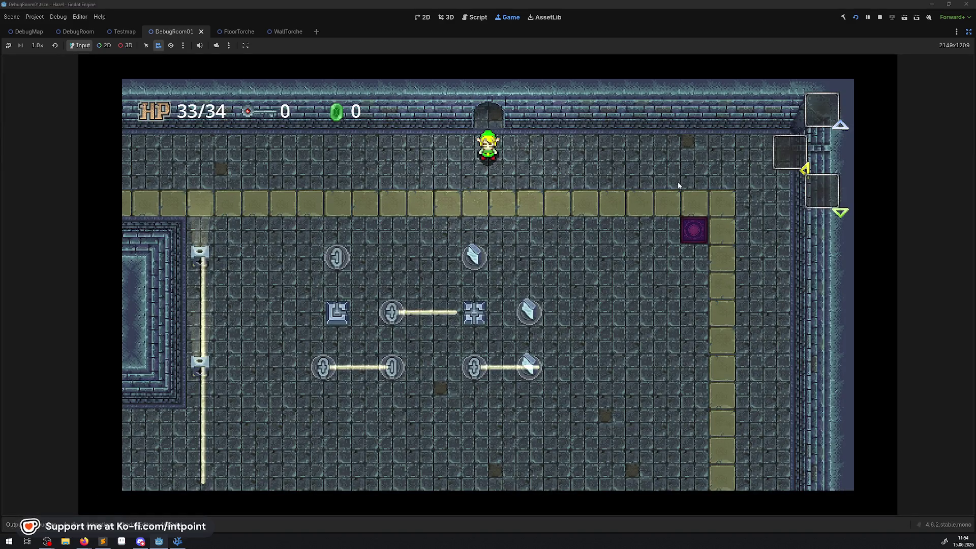
key(Down)
key(Left)
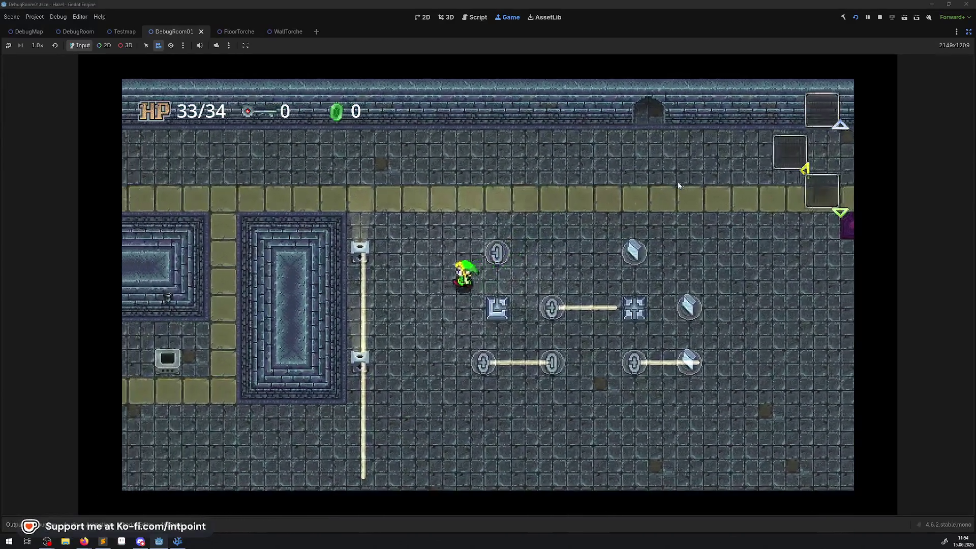
key(Left)
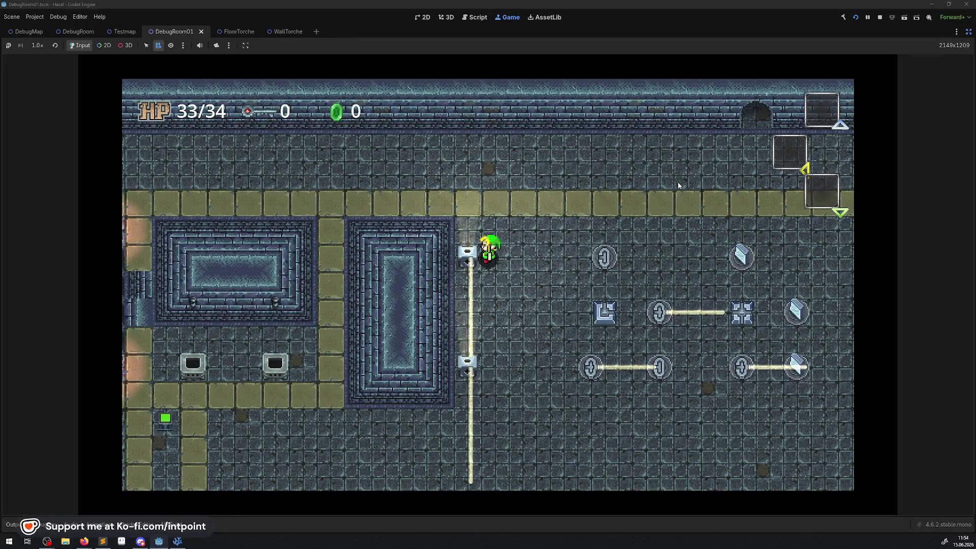
click(879, 17)
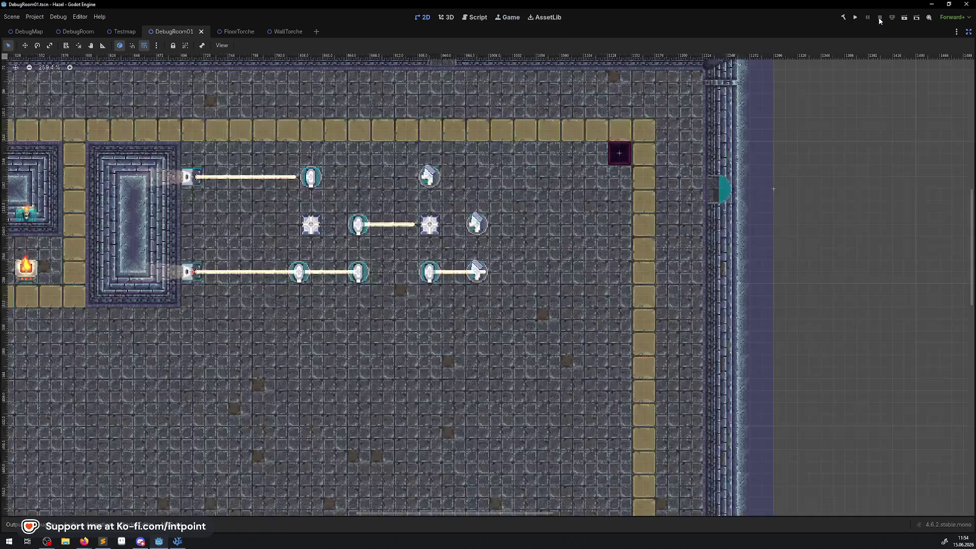
- Restore the scene and inspector docks and set BeamOrigin's rotation to 270 degrees
click(966, 31)
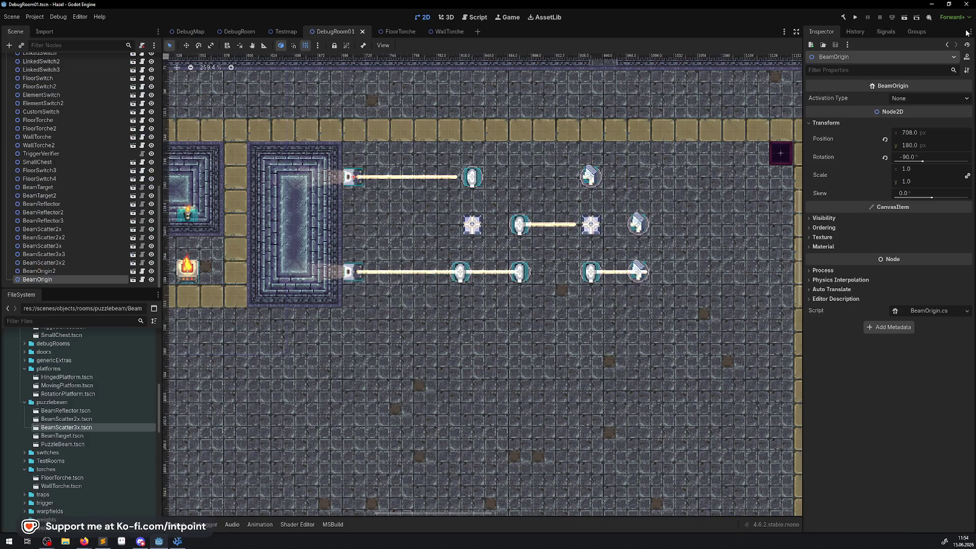
click(912, 157)
key(Return)
- Set BeamOrigin2's rotation to 270, save DebugRoom01, and open the BeamOrigin script
click(345, 273)
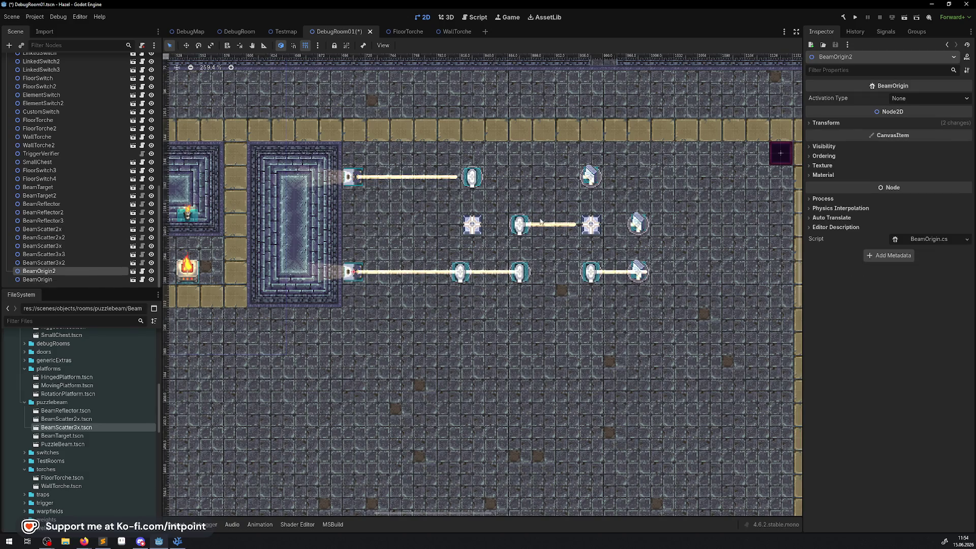
click(826, 123)
click(910, 157)
text(270)
key(Return)
key(ctrl+s)
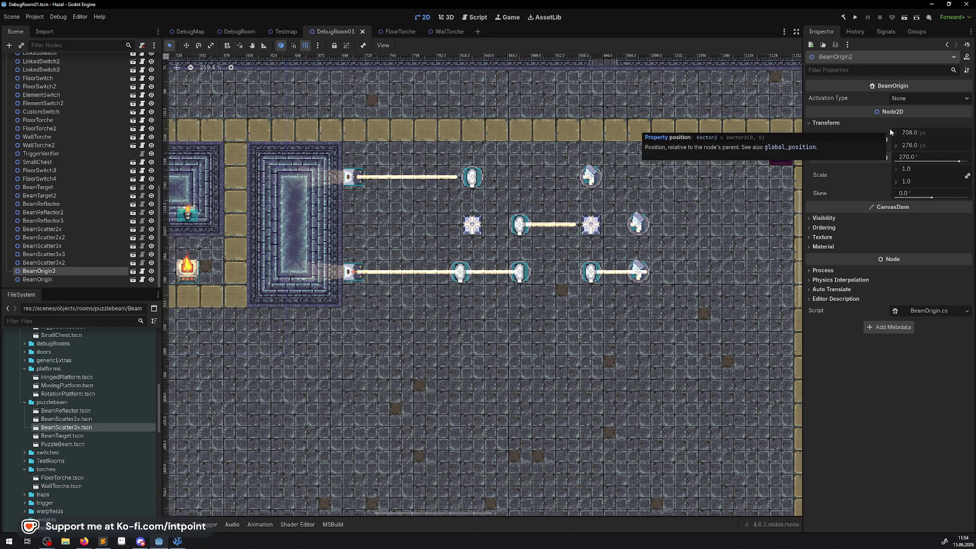
click(142, 273)
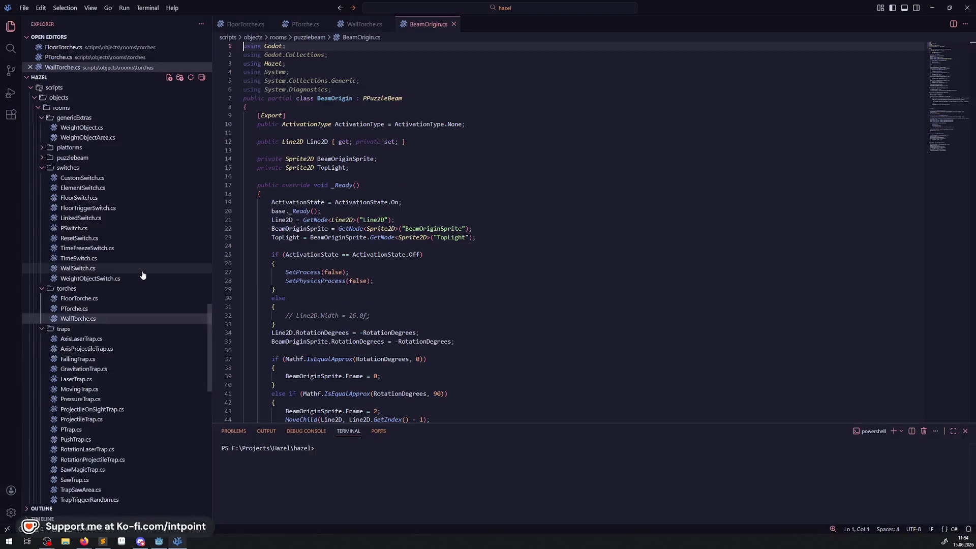
- Wrap the 270-degree check on line 51 in an OR condition with a pasted copy, and save
scroll(378, 224, down, 15)
scroll(378, 224, up, 14)
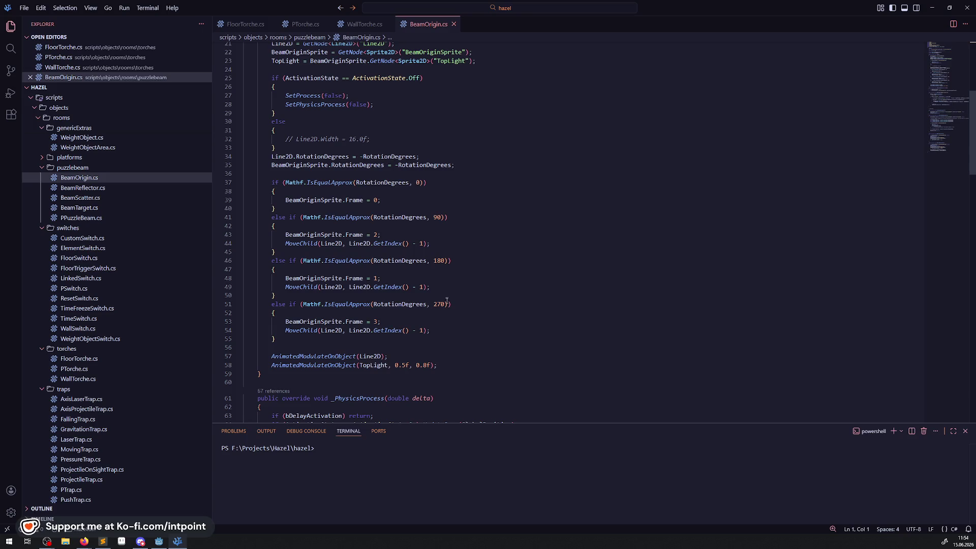
drag(446, 305, 305, 304)
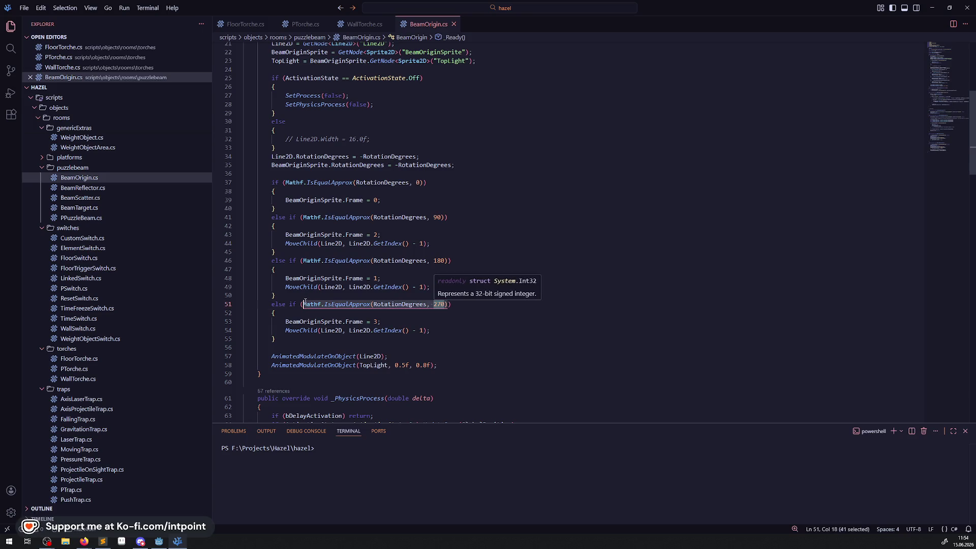
text(()
click(445, 305)
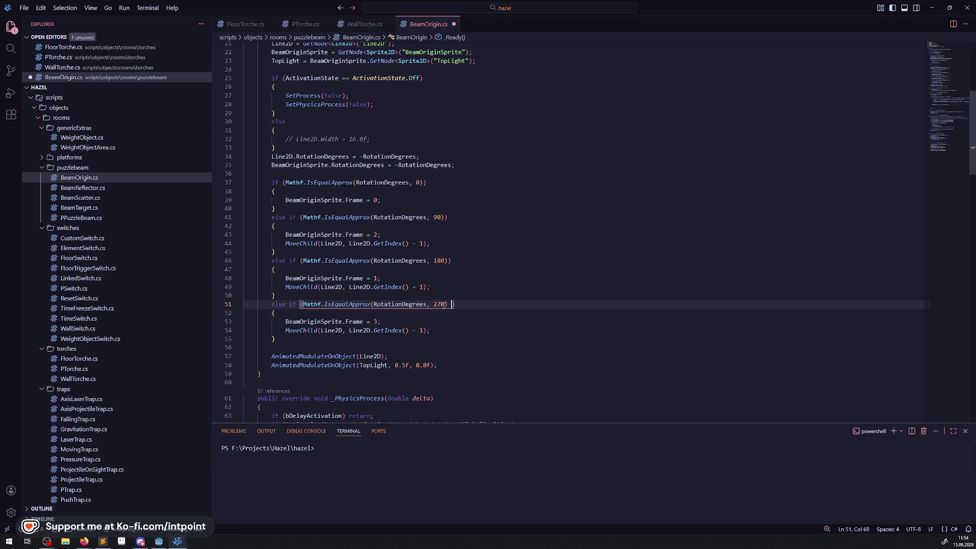
text(||)
text(Mathf.IsEqualApprox(RotationDegrees, 270))
key(ctrl+s)
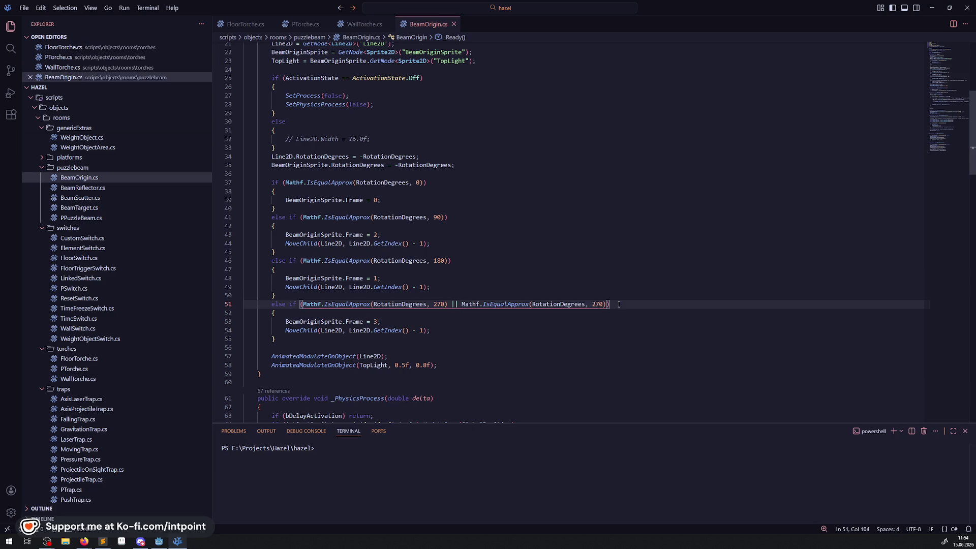
- Change the copied 270 to -90, then delete the added alternative and save the reverted script
double_click(596, 305)
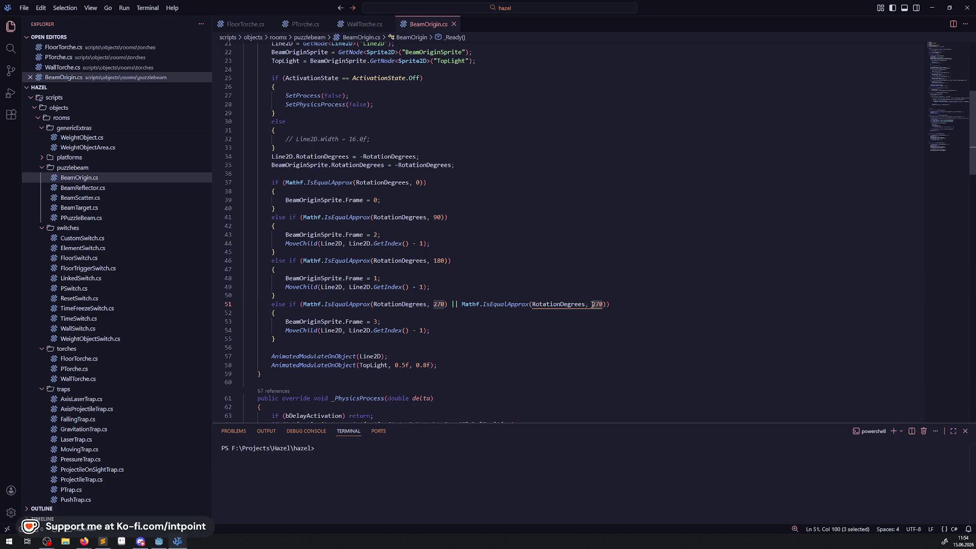
text(-90)
drag(459, 305, 606, 304)
key(ctrl+c)
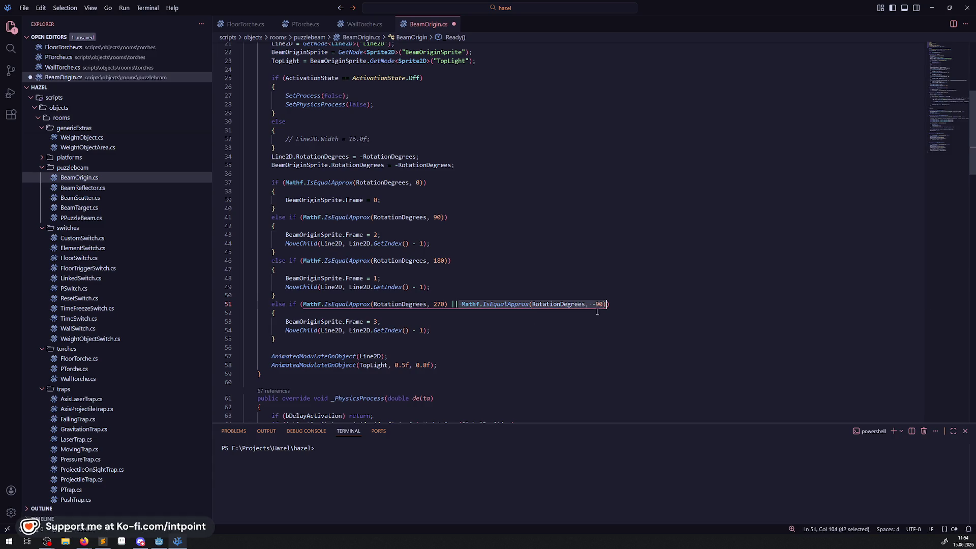
key(BackSpace)
key(BackSpace)
key(BackSpace)
key(ctrl+s)
- Paste the -90 rotation check onto a new line after the TopLight assignment
scroll(396, 249, up, 5)
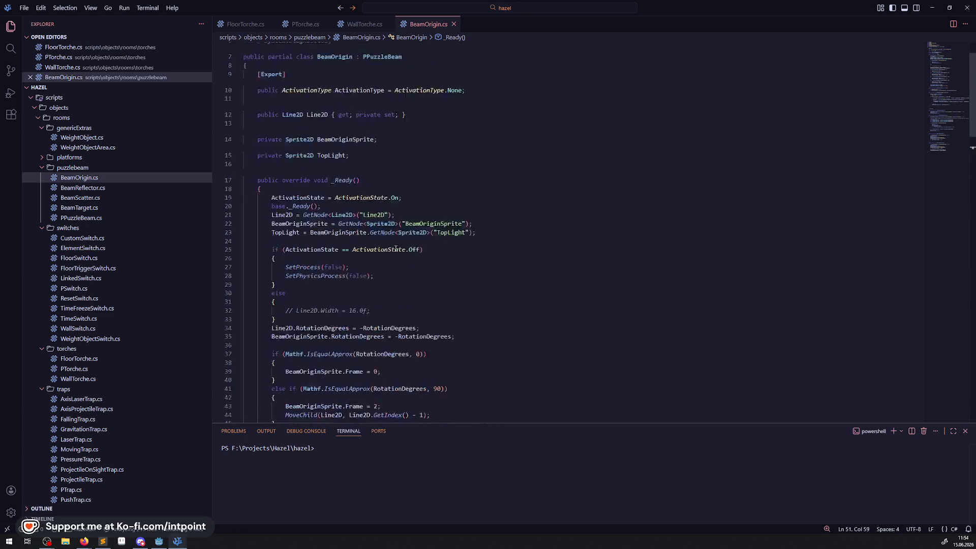
scroll(396, 249, up, 2)
click(485, 281)
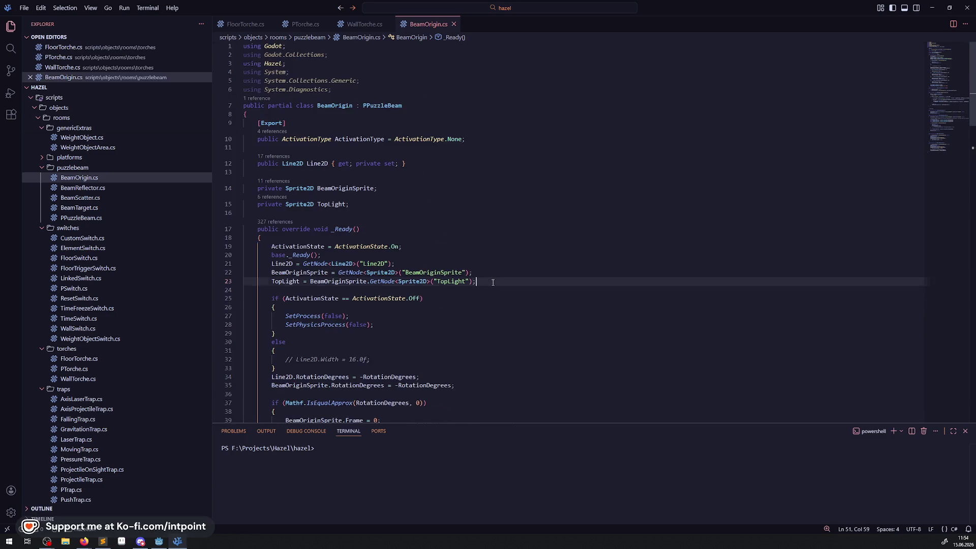
key(Return)
key(Return)
key(ctrl+v)
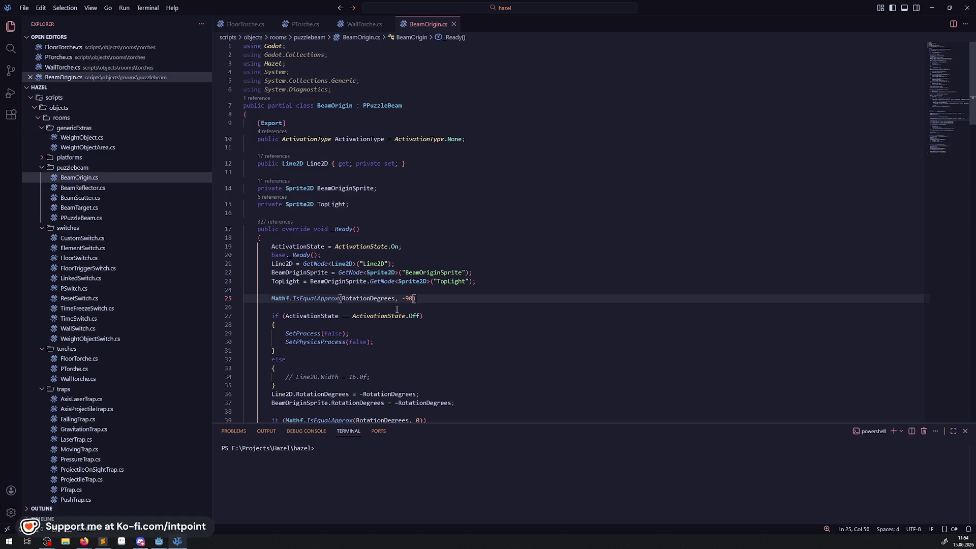
- Make line 25 read 'if (Mathf.IsEqualApprox(RotationDegrees, -90)) RotationDegrees = 270;' and save
click(270, 297)
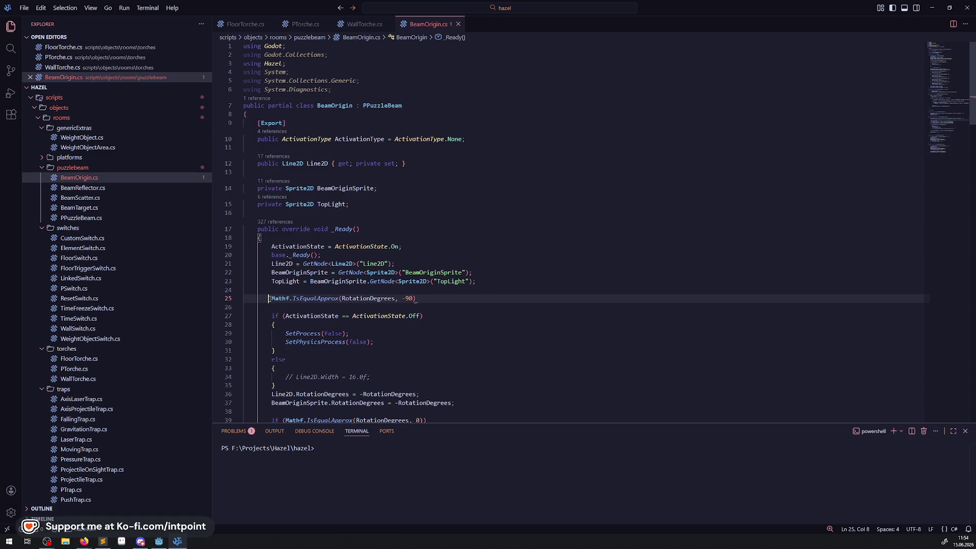
text(if())
key(BackSpace)
key(BackSpace)
key(ctrl+Right)
key(ctrl+Right)
key(ctrl+Right)
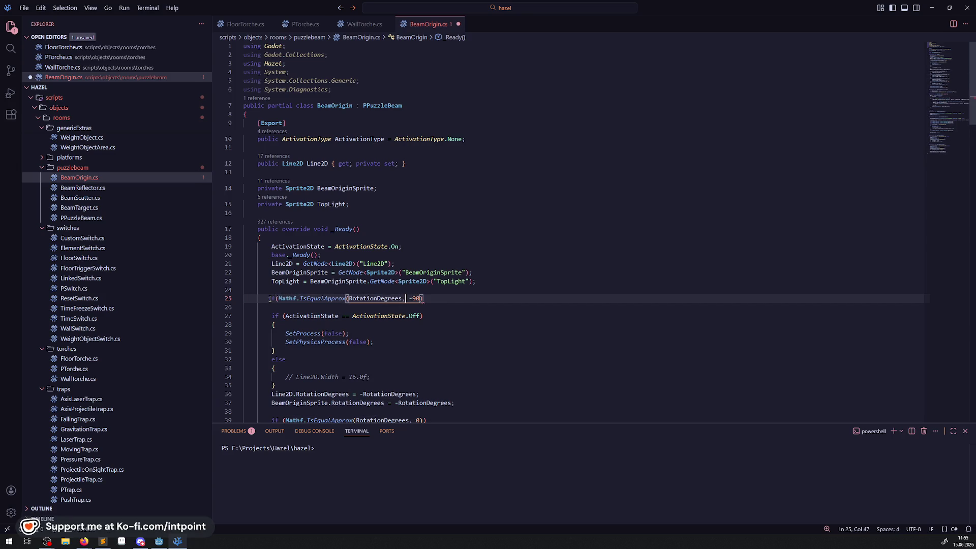
key(End)
text())
double_click(374, 298)
click(435, 298)
text(RotationDegrees = 270;)
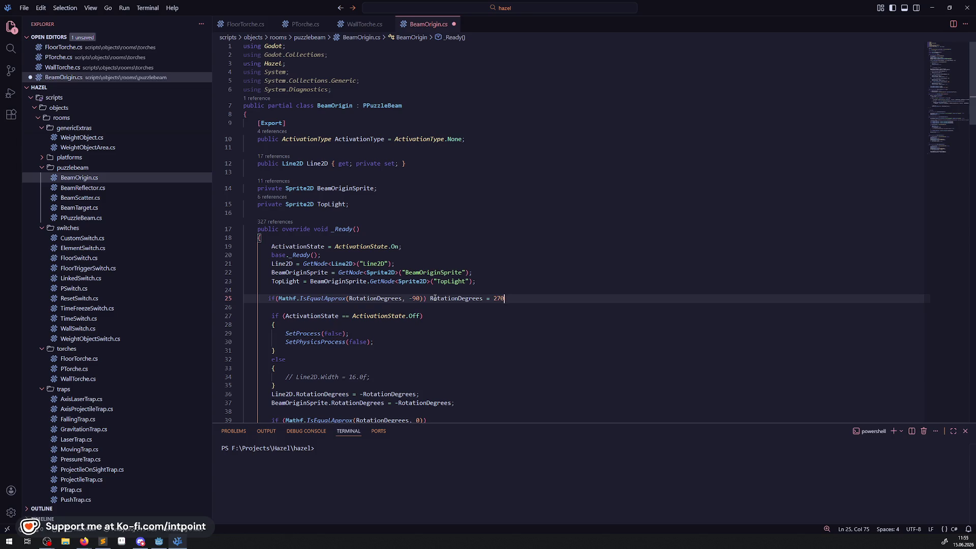
key(ctrl+s)
- Switch back to Godot and rebuild the C# project
click(616, 213)
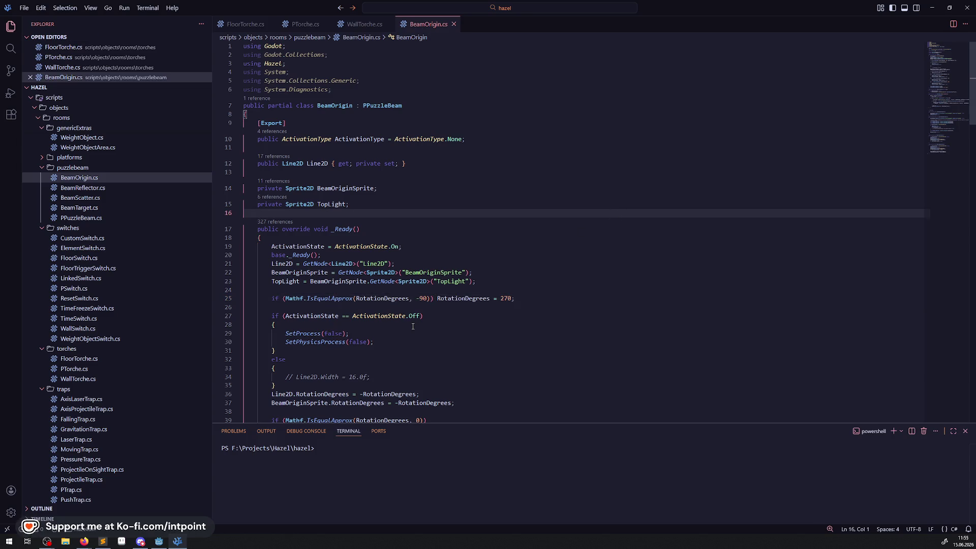
key(alt+Tab)
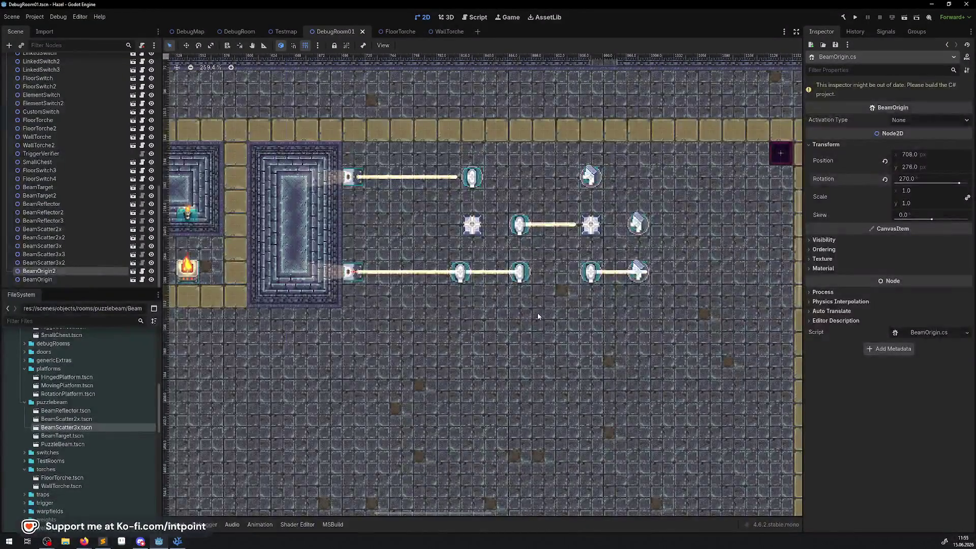
click(843, 20)
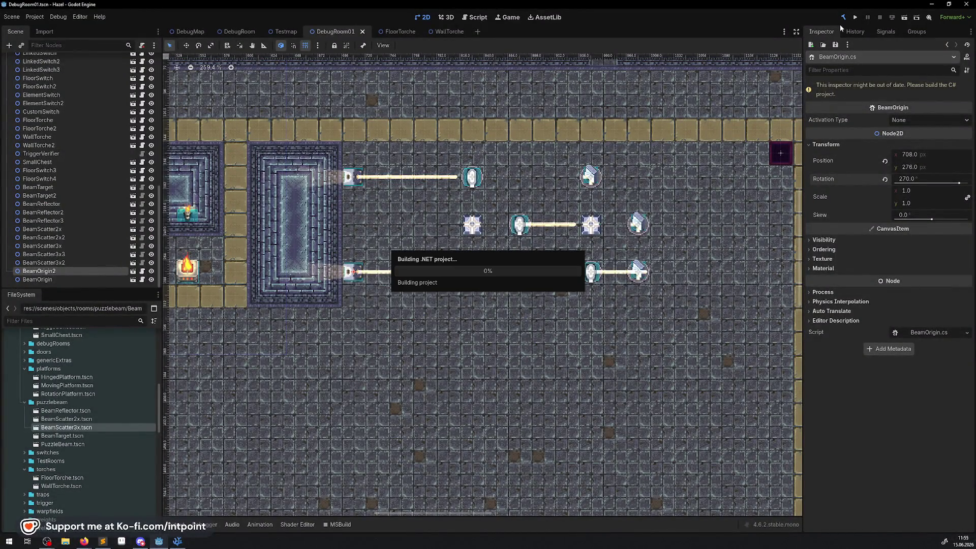
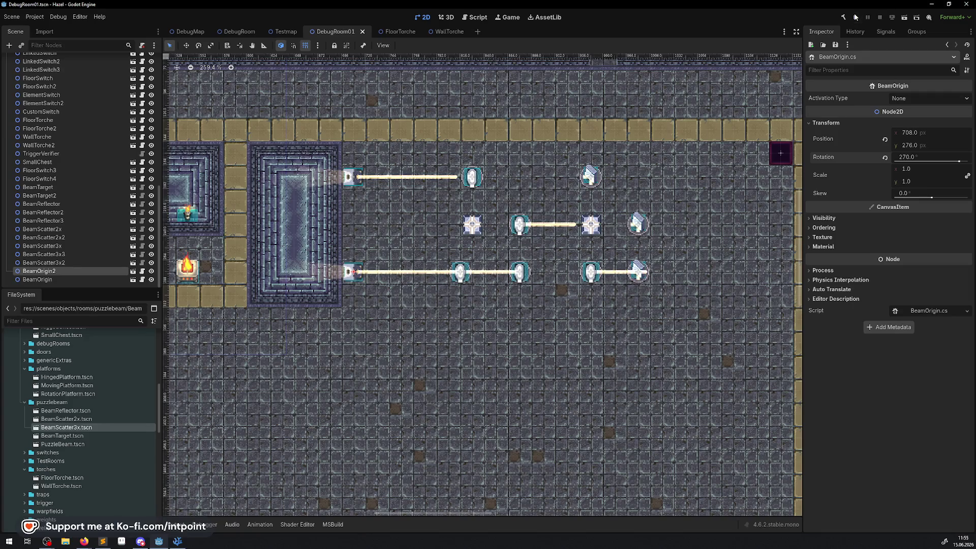
- Launch the game and walk the player up through the top door into the next room
click(855, 17)
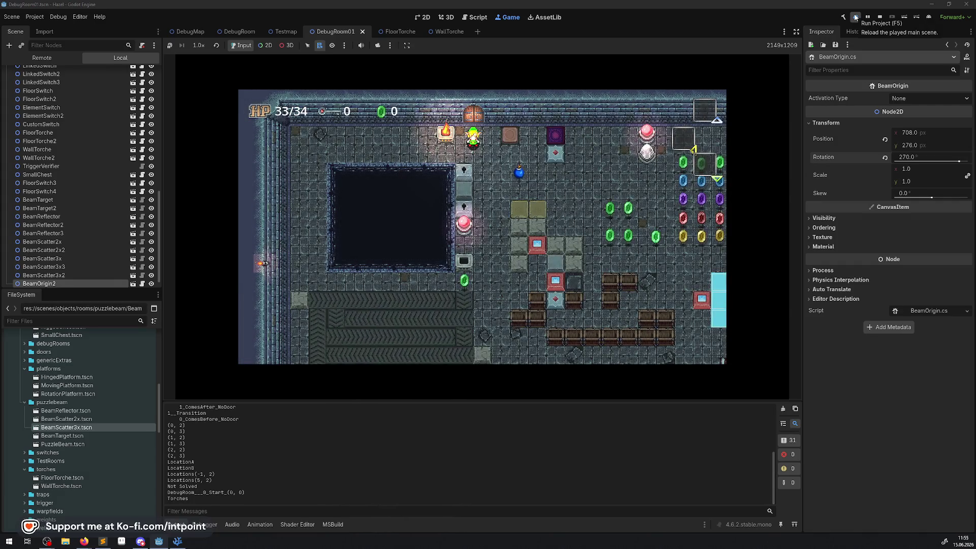
key(Right)
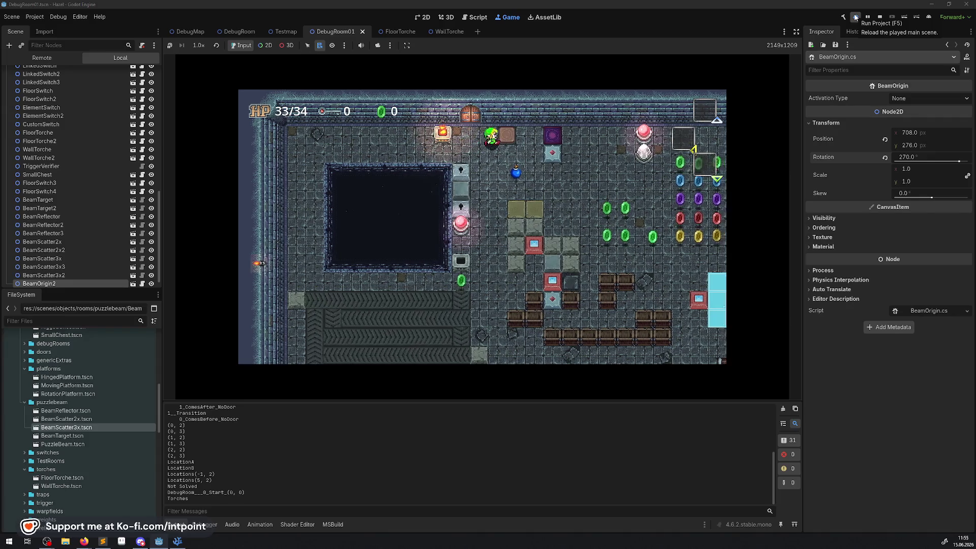
key(Left)
key(Up)
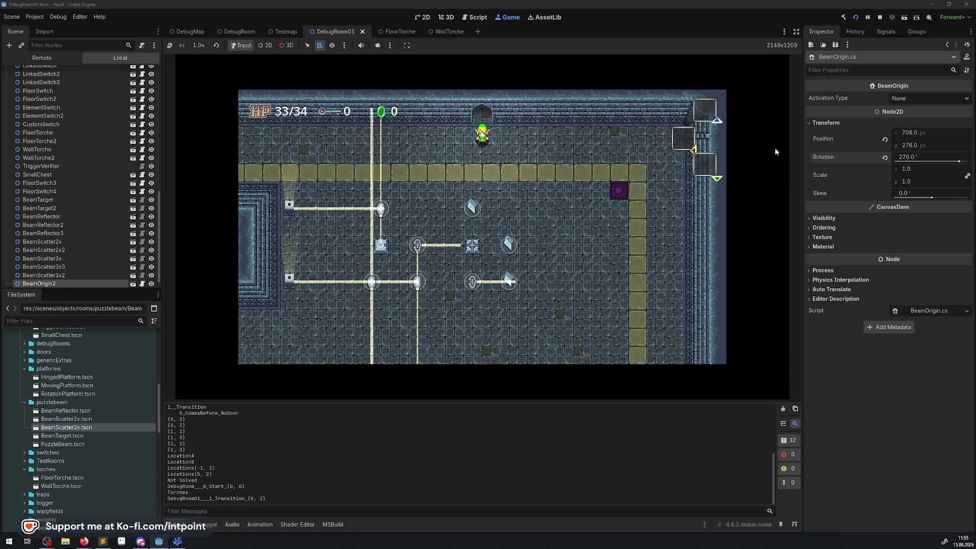
- Enlarge the game view, walk down to the scatter orbs, rotate one twice, then stop
click(796, 31)
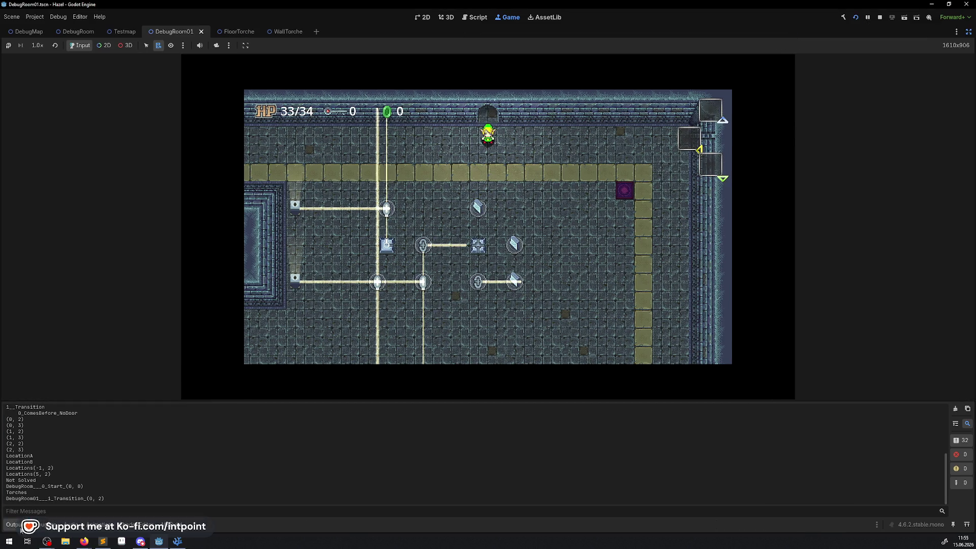
key(ctrl+j)
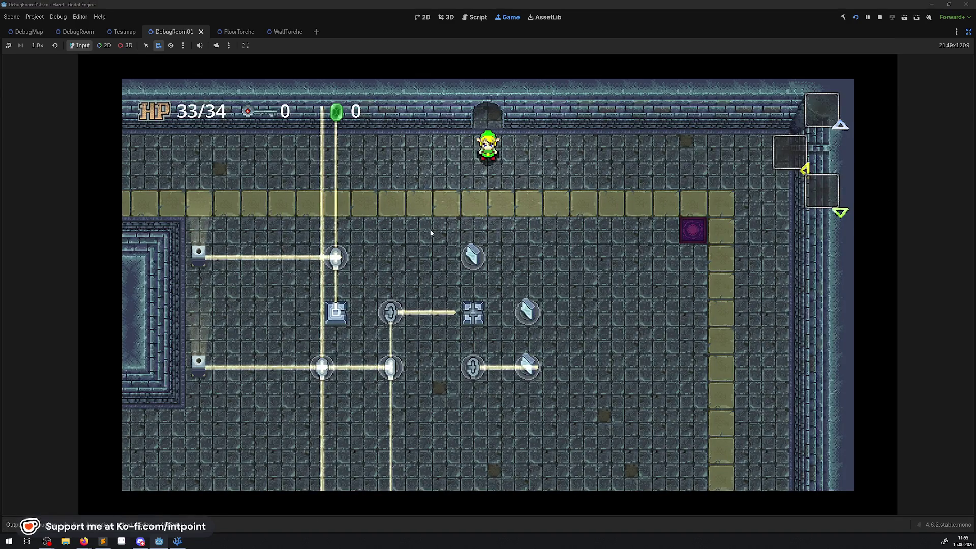
key(Down)
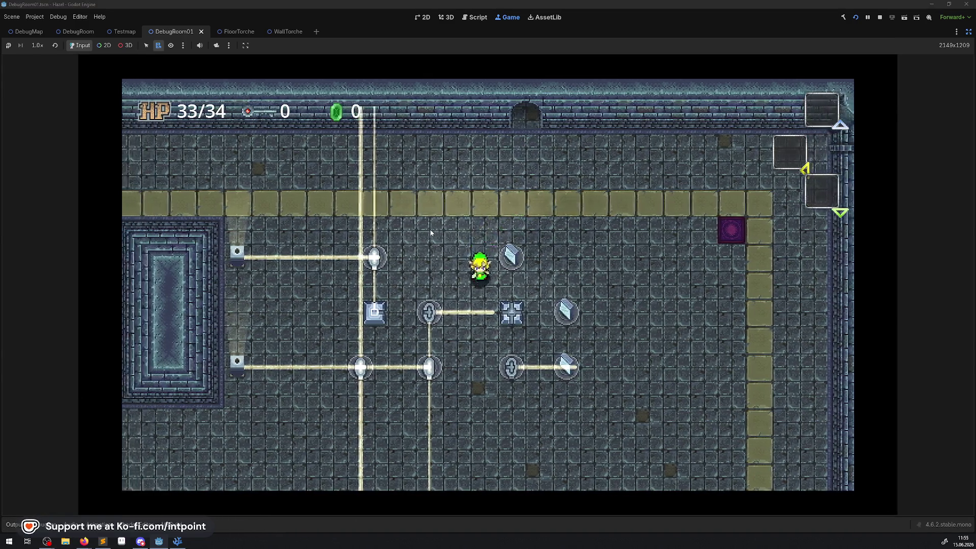
key(Down)
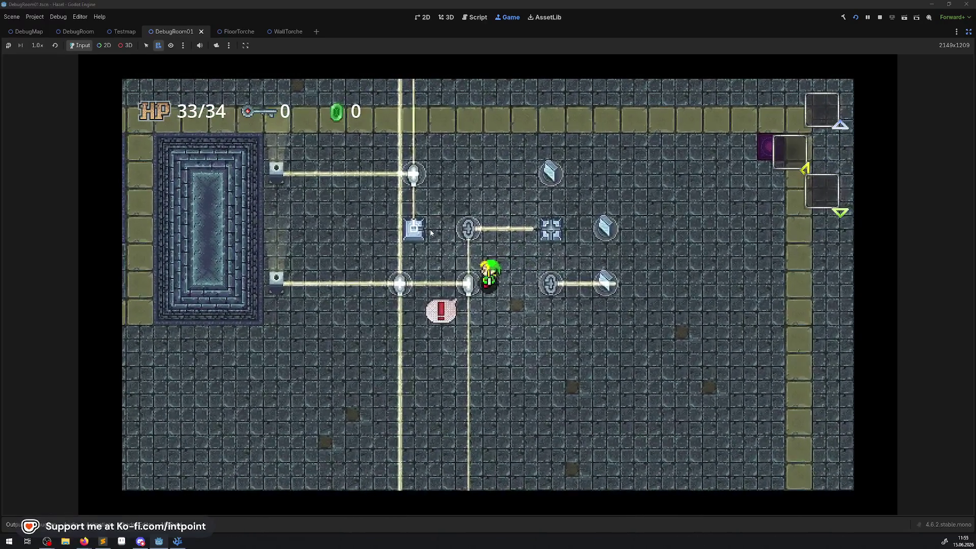
key(e)
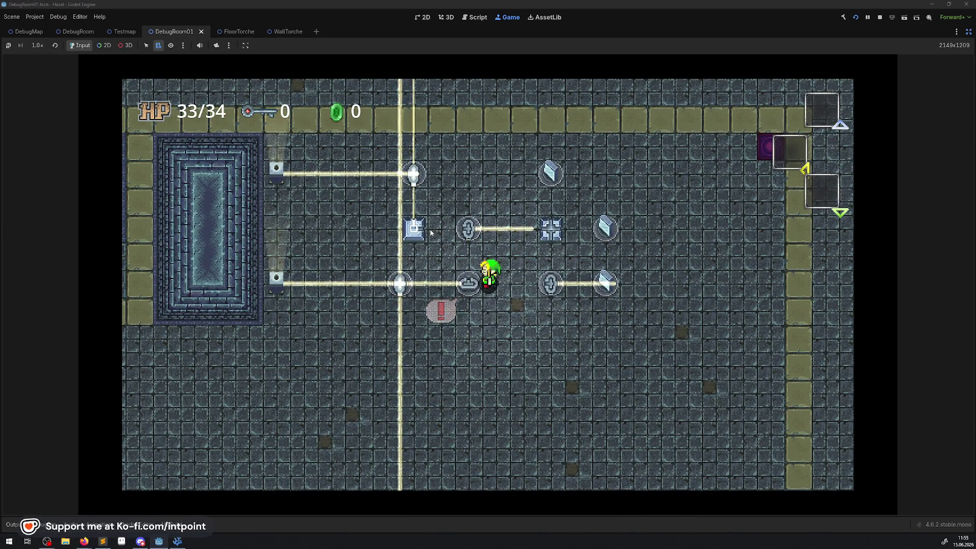
key(e)
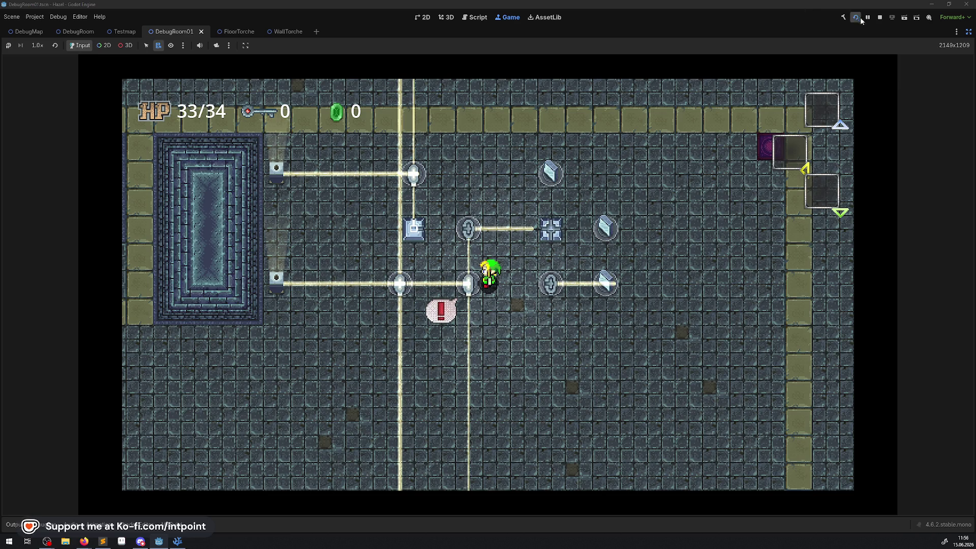
click(880, 18)
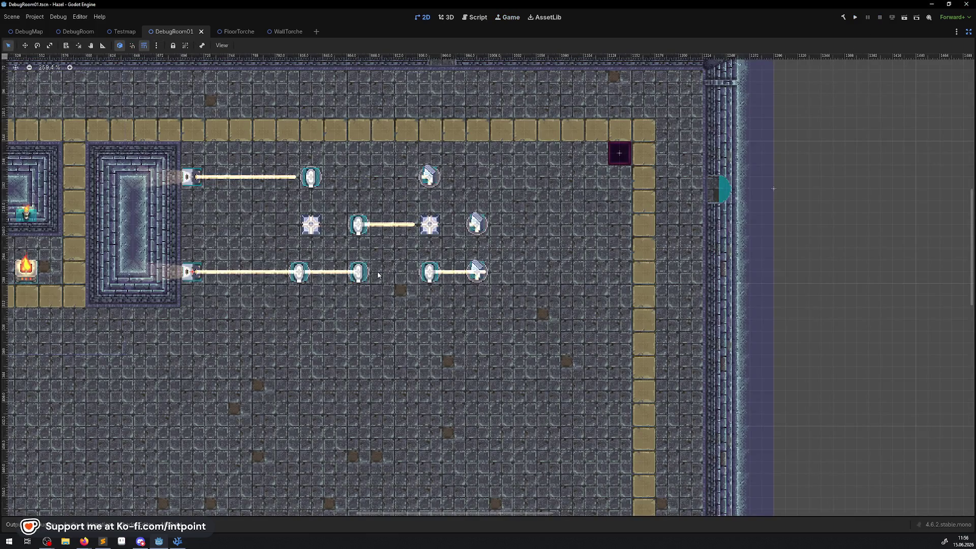
- Restore the side panels, open BeamScatter2x, and close the WallTorche and FloorTorche tabs
click(966, 32)
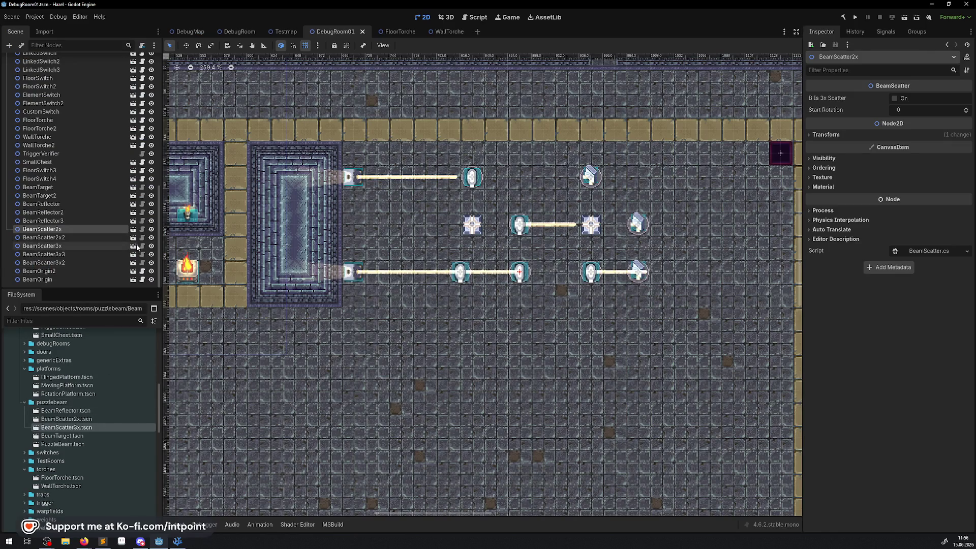
click(133, 229)
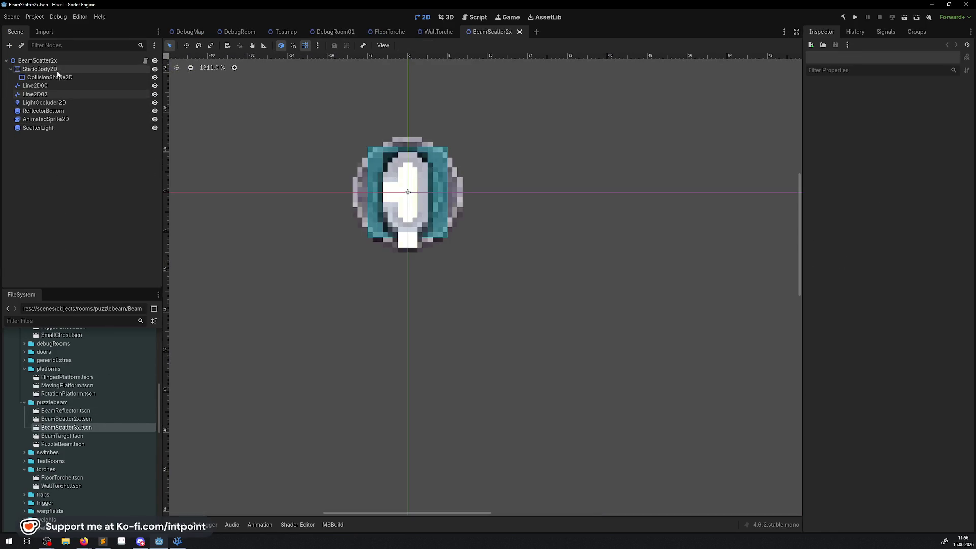
click(434, 32)
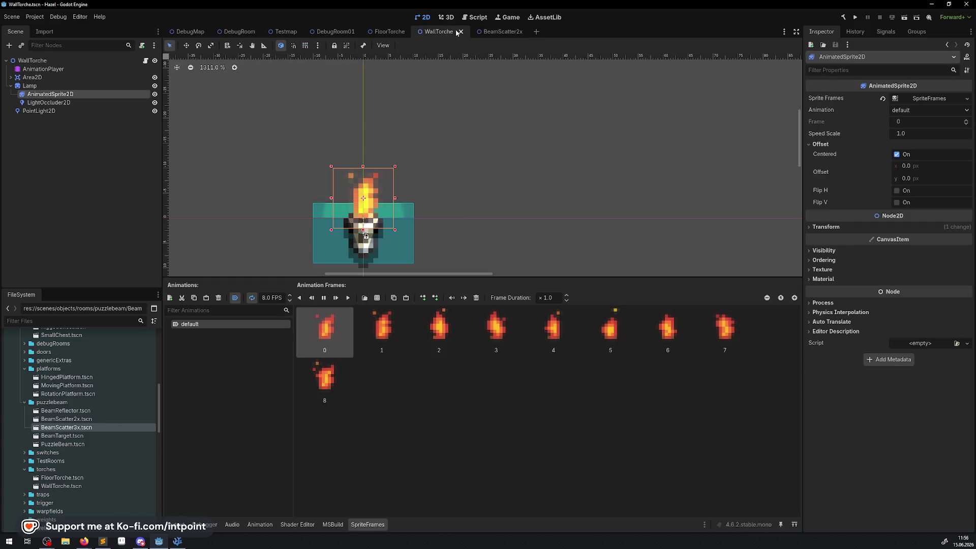
click(459, 31)
click(412, 31)
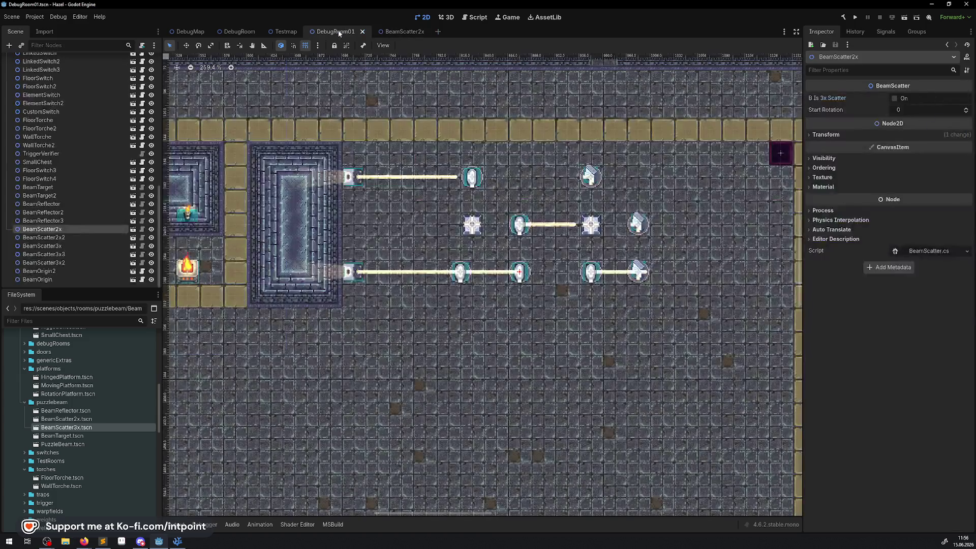
- Open BeamScatter3x from the room, edit its beam line width, and save it
click(349, 272)
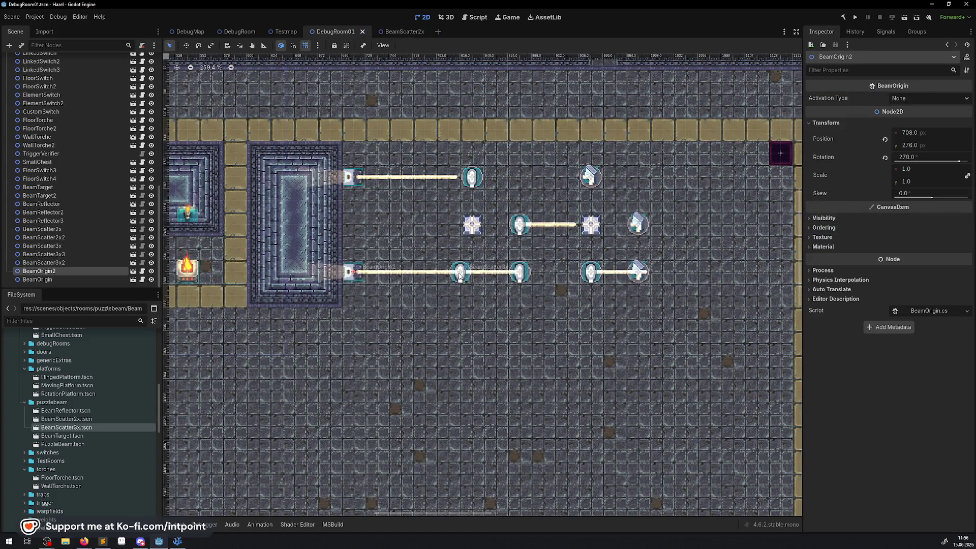
scroll(447, 294, up, 3)
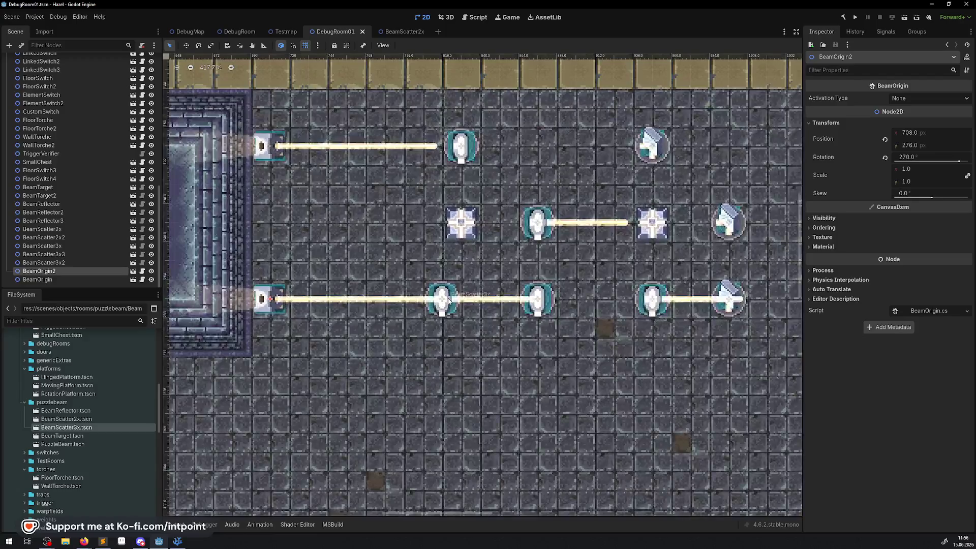
click(447, 293)
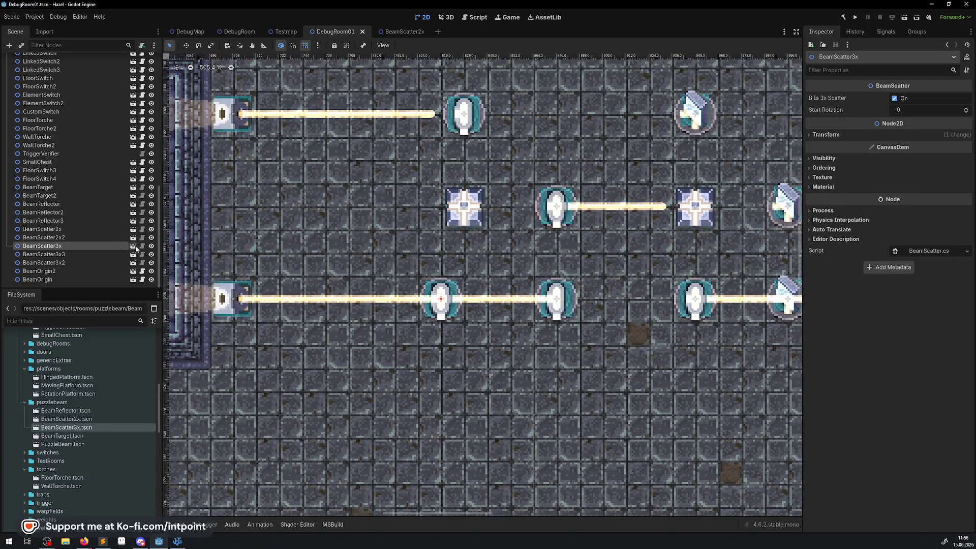
click(133, 246)
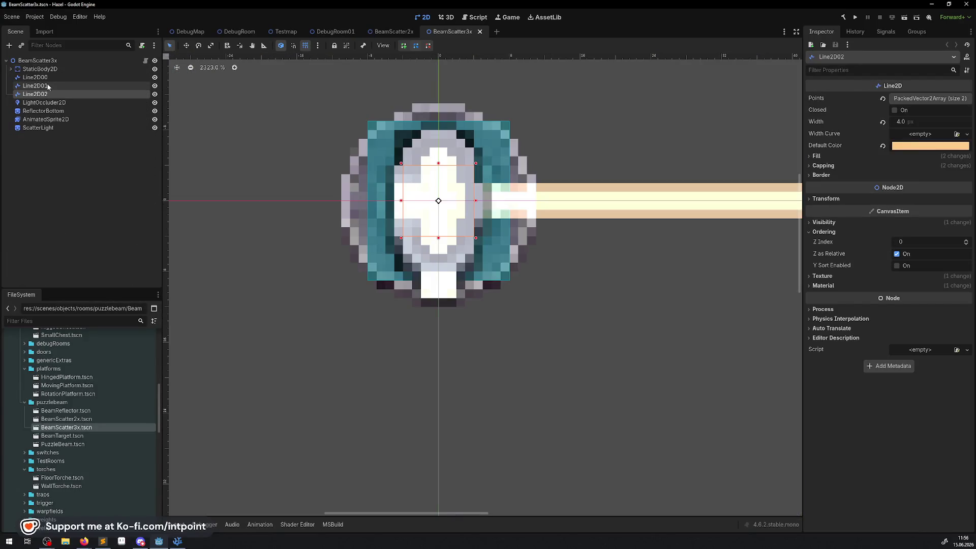
click(907, 122)
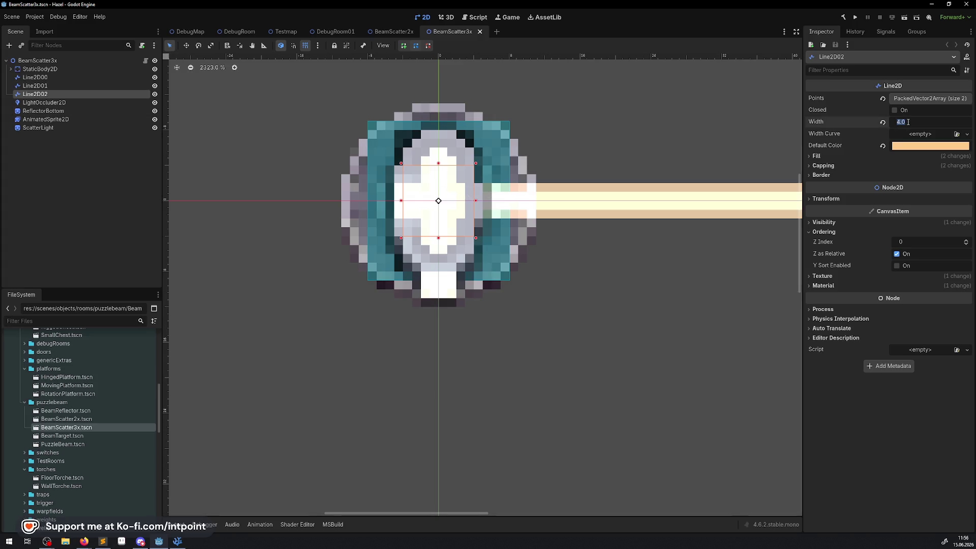
key(ctrl+s)
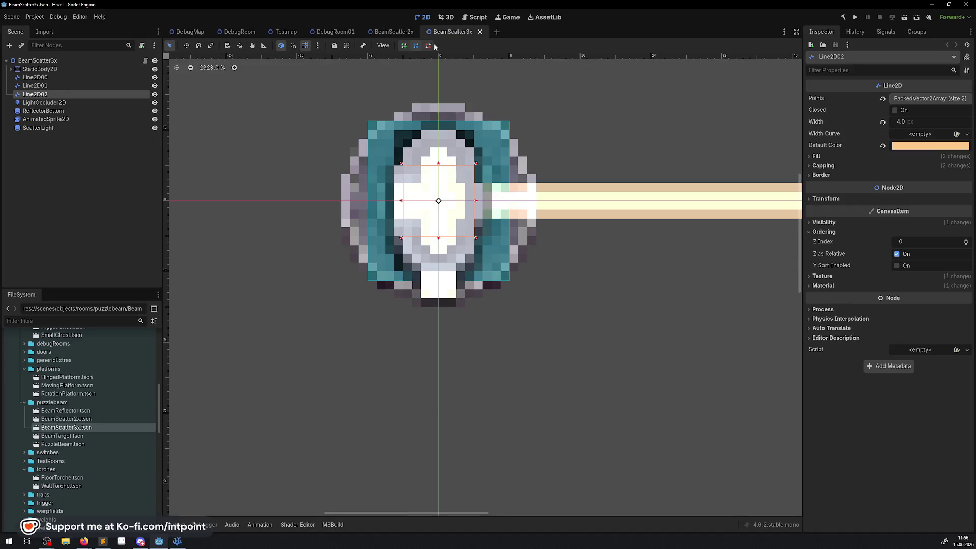
click(384, 31)
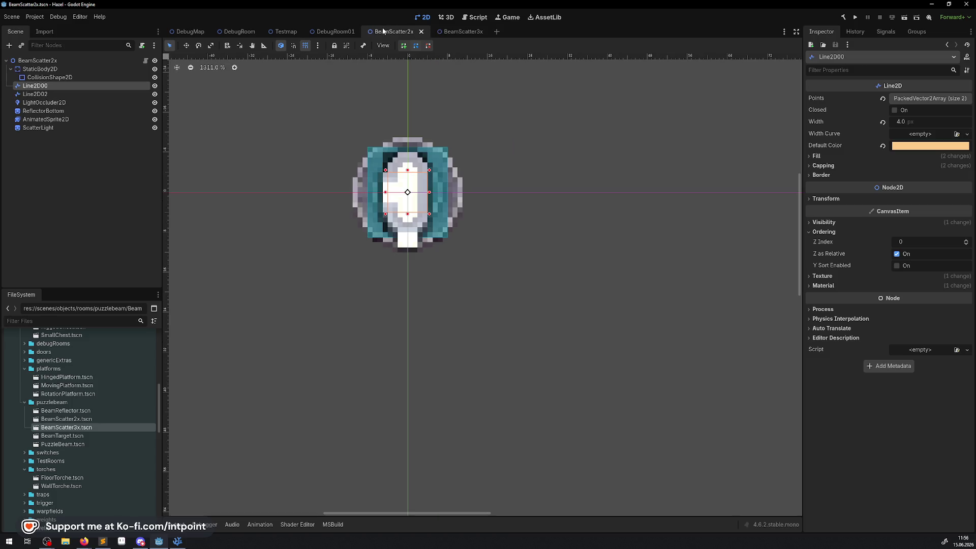
- Build the .NET project, run the game, and hide the panels and output log
click(842, 18)
click(855, 18)
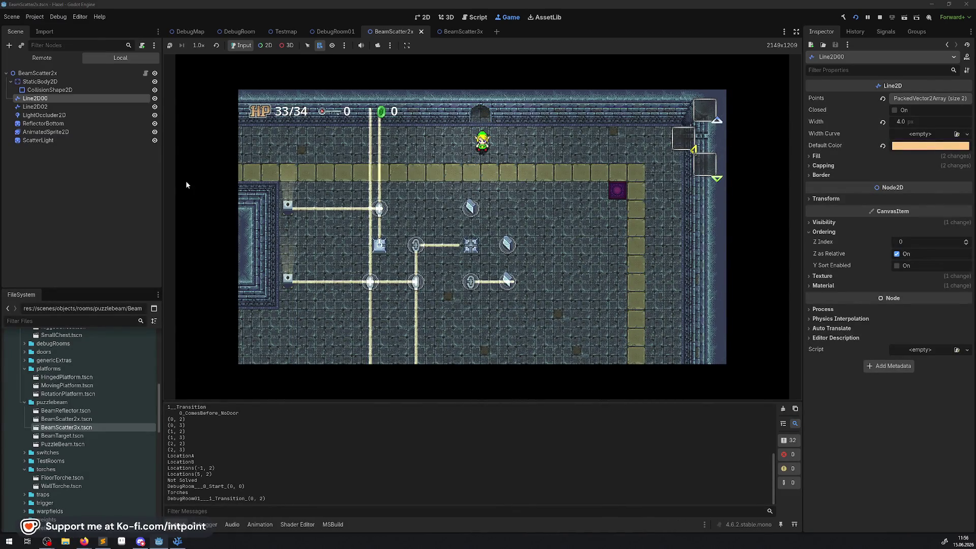
click(796, 32)
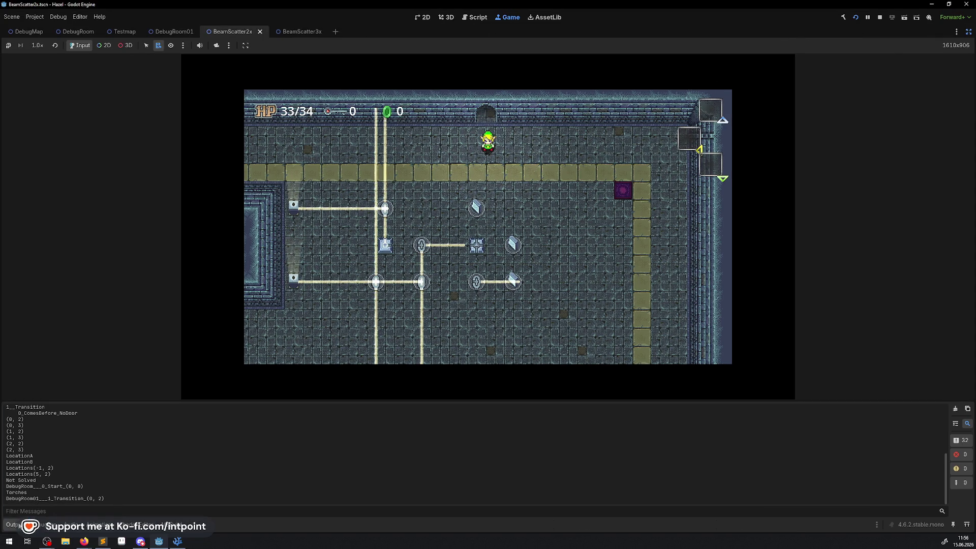
key(ctrl+j)
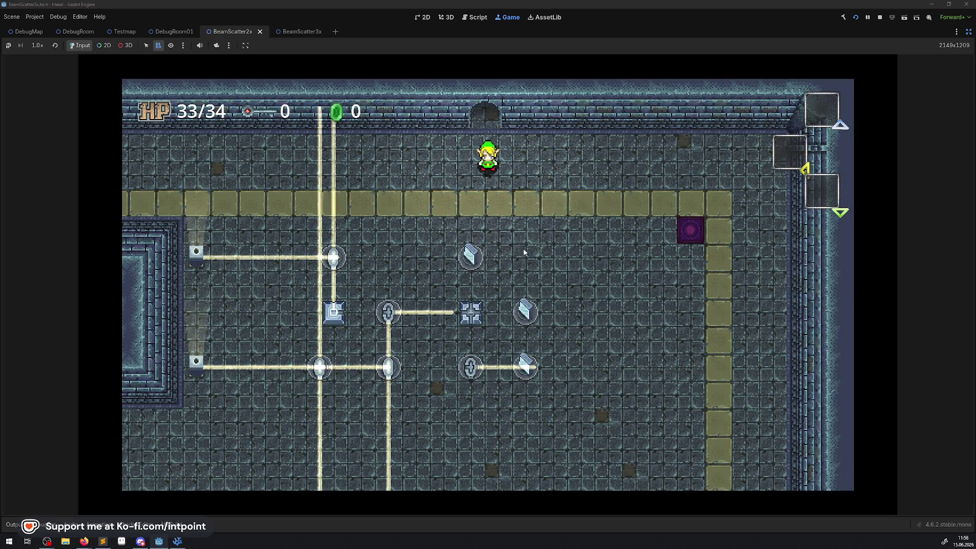
- Walk the player down and left into the room to stand beside a scatter orb
key(Down)
key(Left)
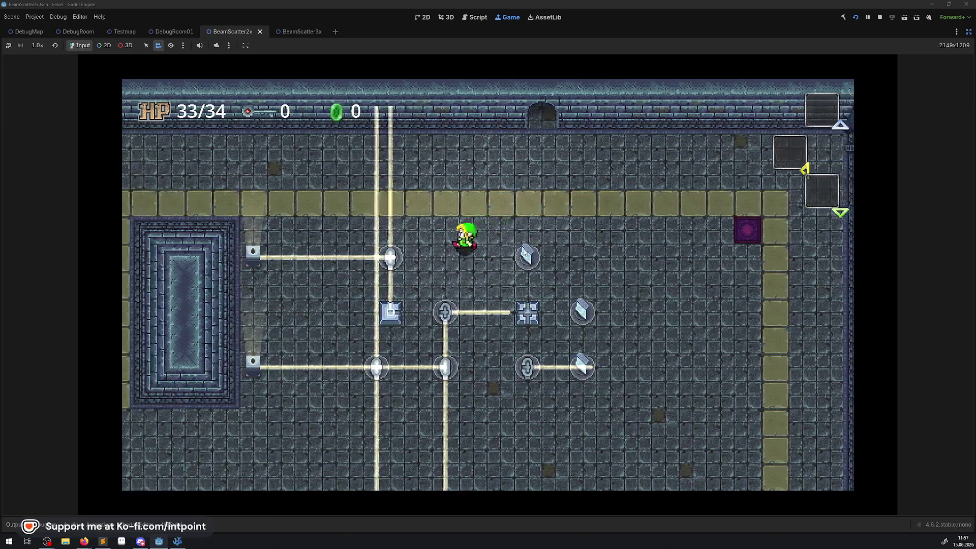
key(Down)
key(Up)
key(Left)
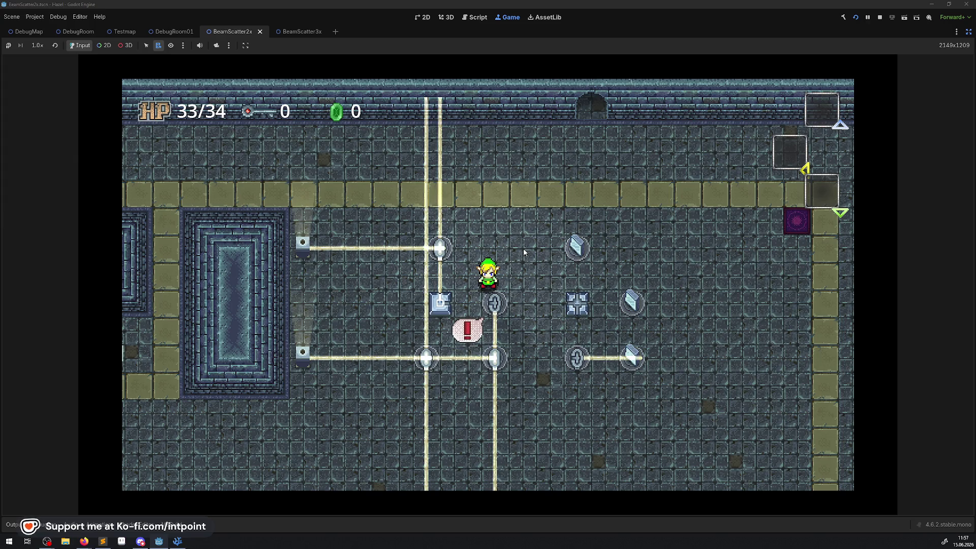
- Stop the game, restore the panels, and inspect Line2D02's points before switching to BeamScatter3x
click(881, 17)
click(968, 32)
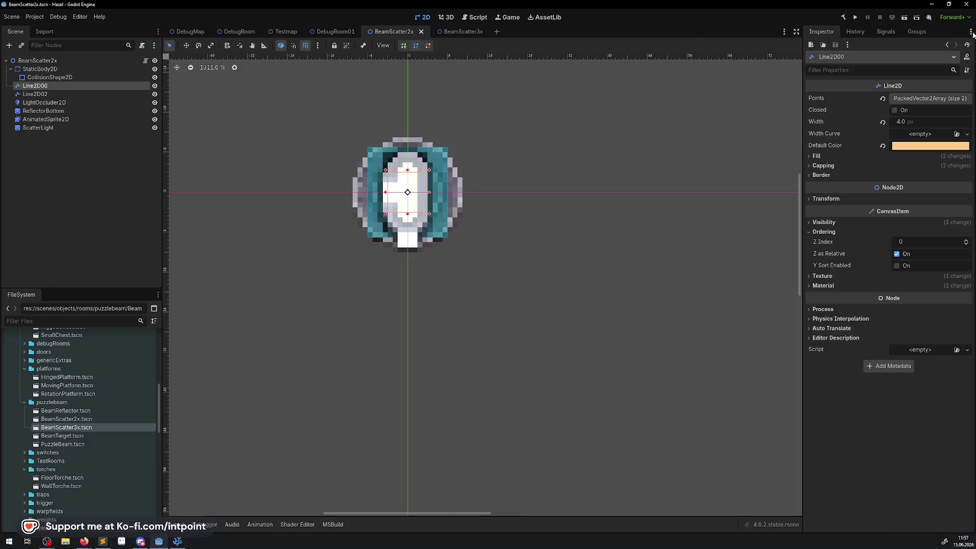
click(909, 100)
click(71, 94)
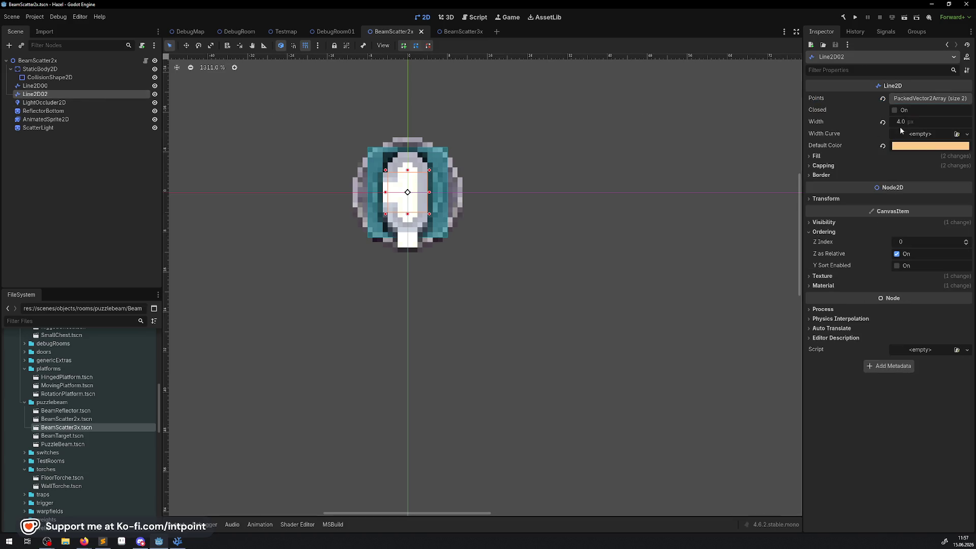
click(922, 98)
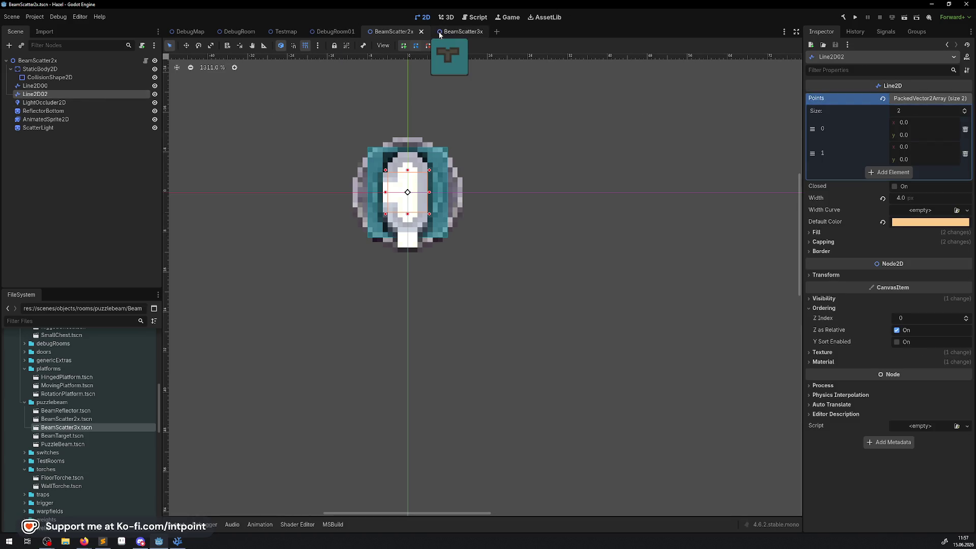
click(455, 32)
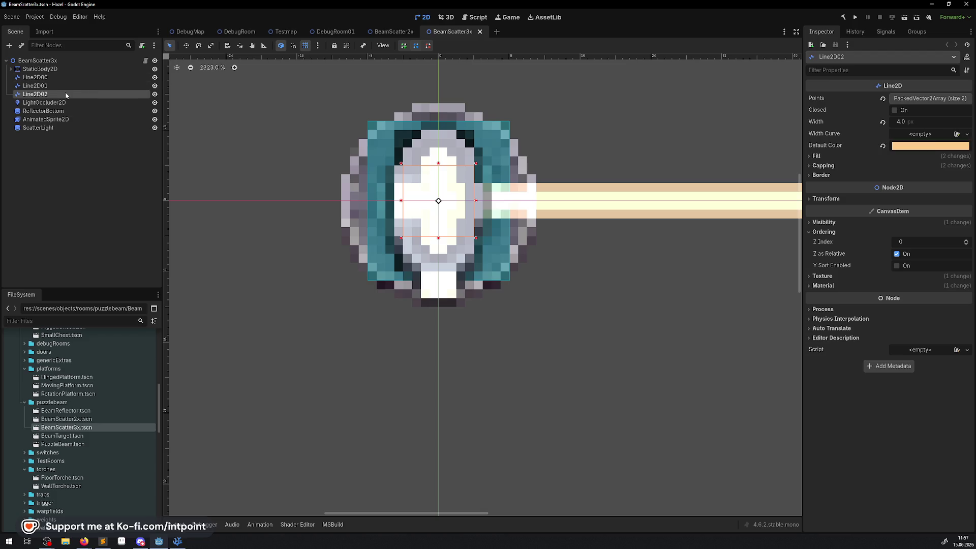
- Set Line2D00's end point x to 0 in BeamScatter3x and relaunch the game
scroll(419, 232, down, 5)
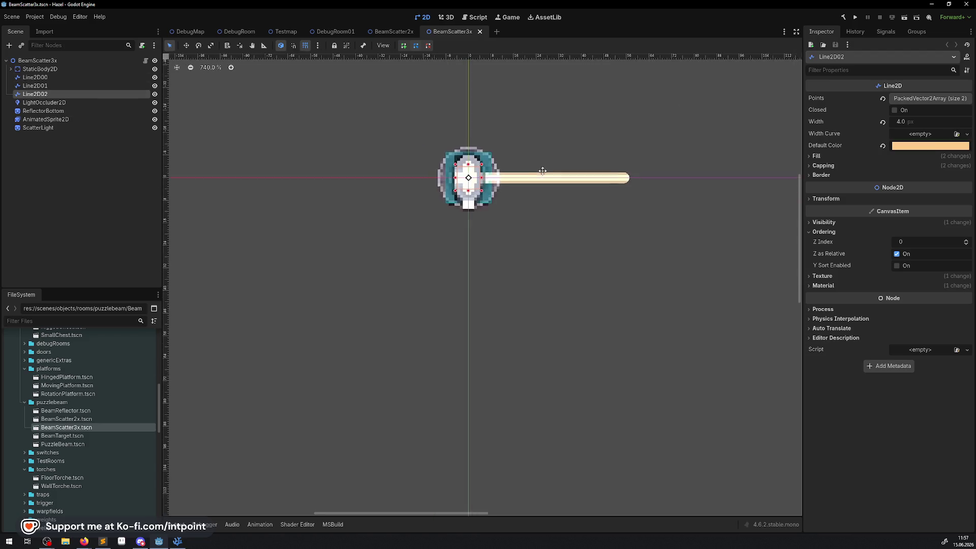
click(932, 98)
click(93, 86)
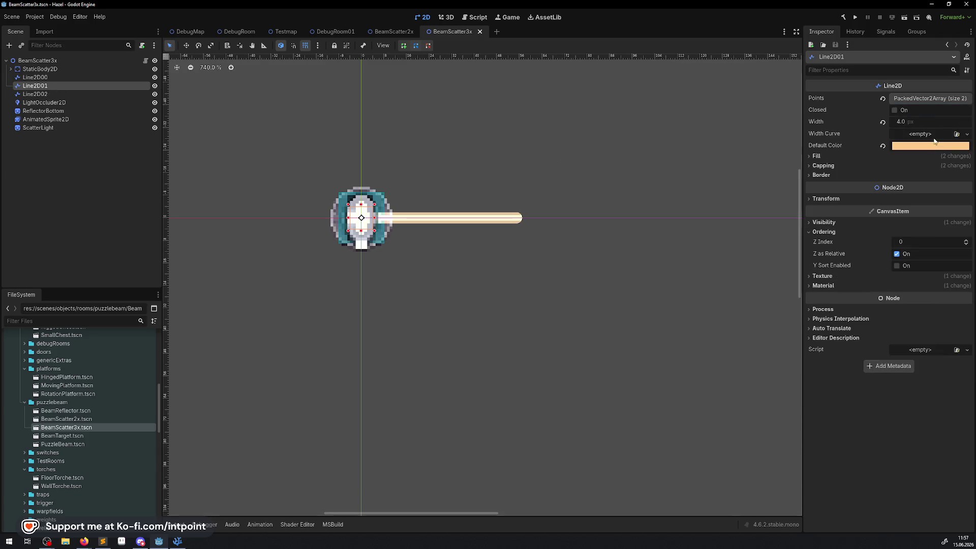
click(923, 99)
click(68, 77)
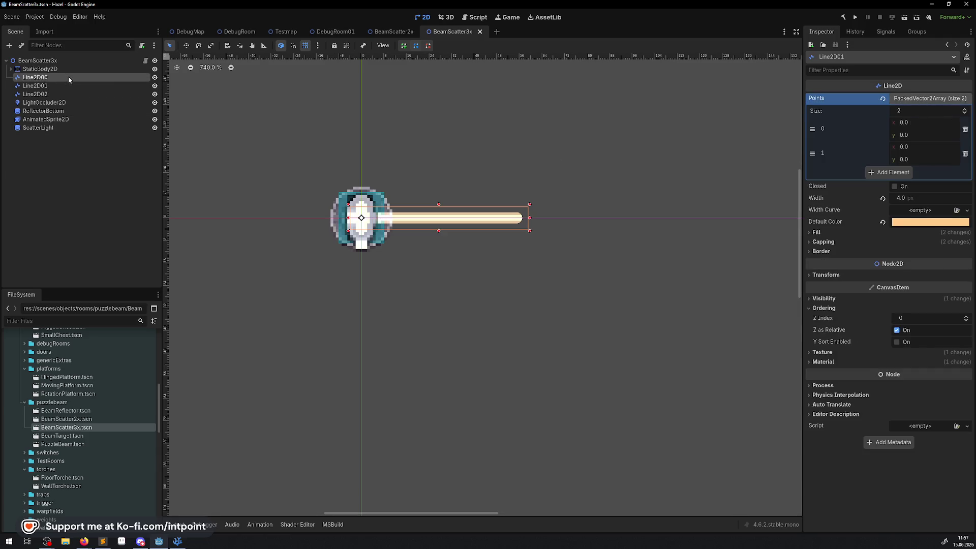
click(934, 98)
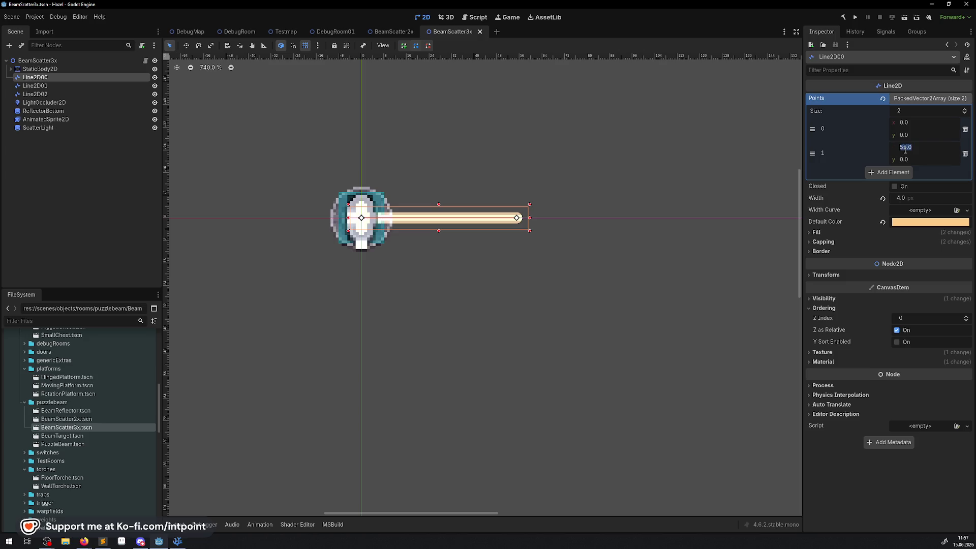
key(Return)
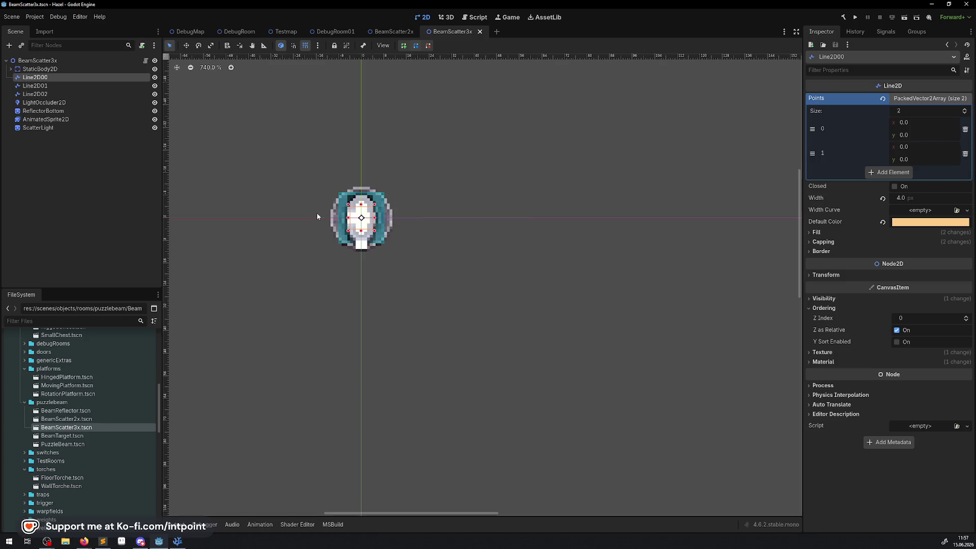
click(856, 17)
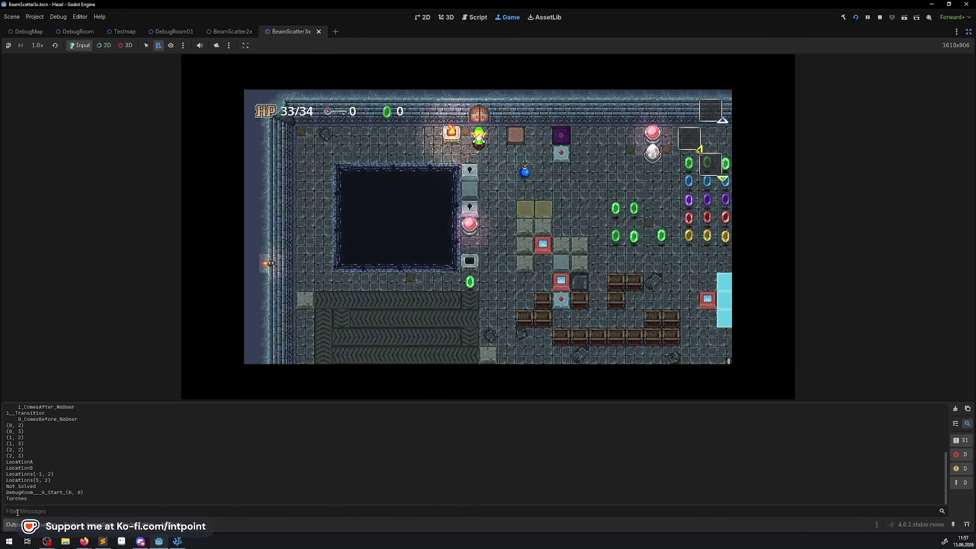
- Enlarge the game view and walk the player down and left into the beam puzzle room
click(12, 524)
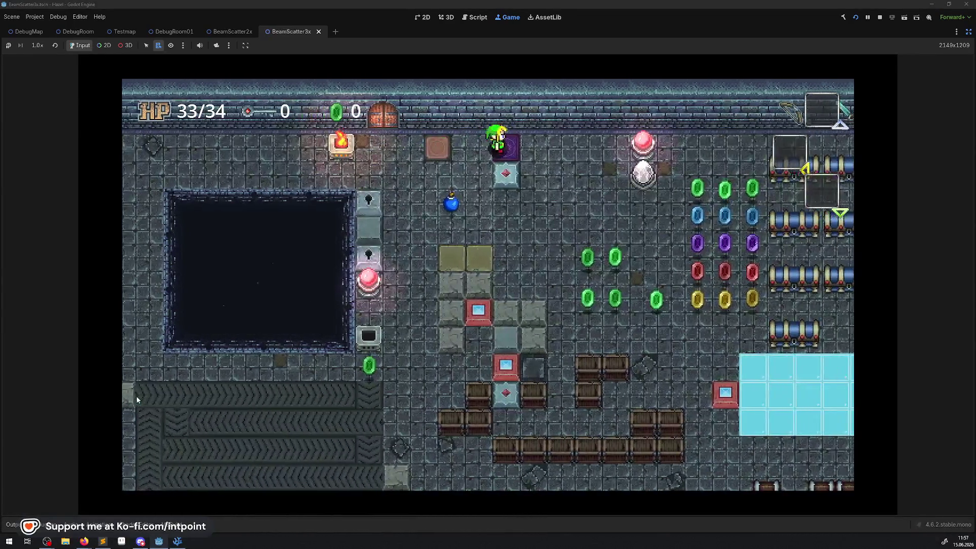
key(Up)
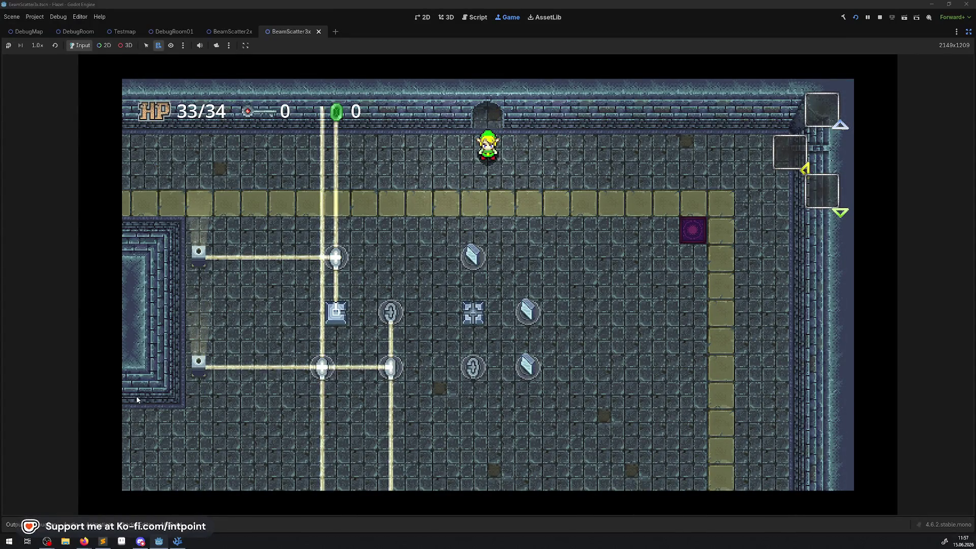
key(Down)
key(Left)
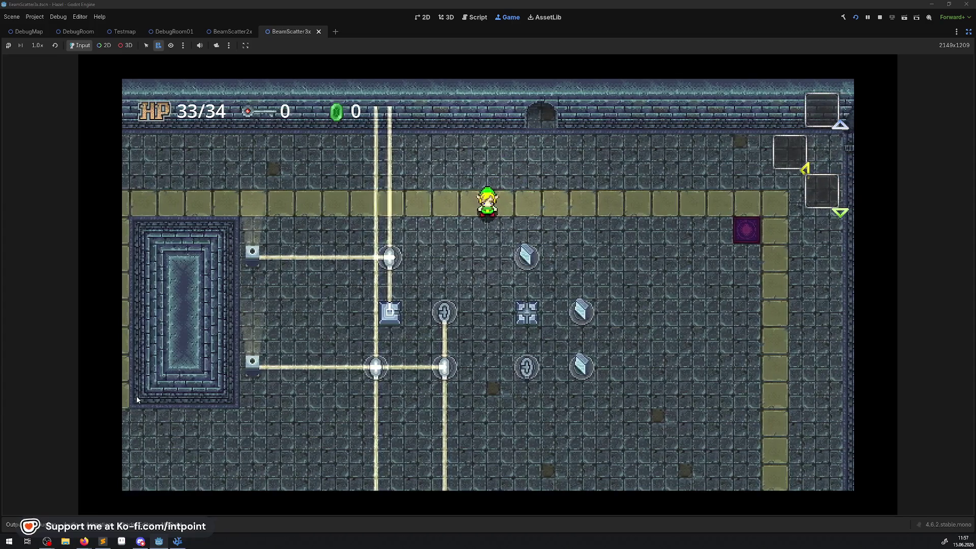
key(Down)
key(Left)
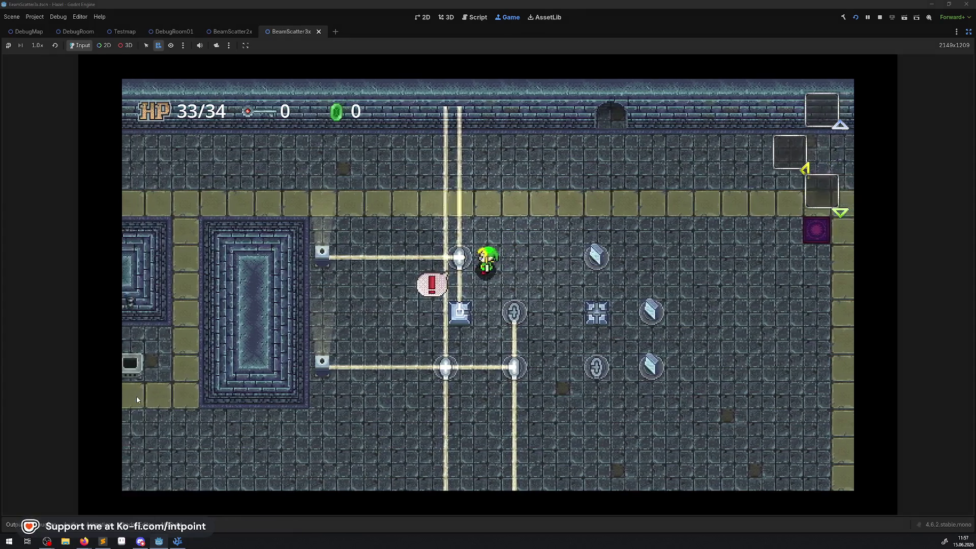
key(Left)
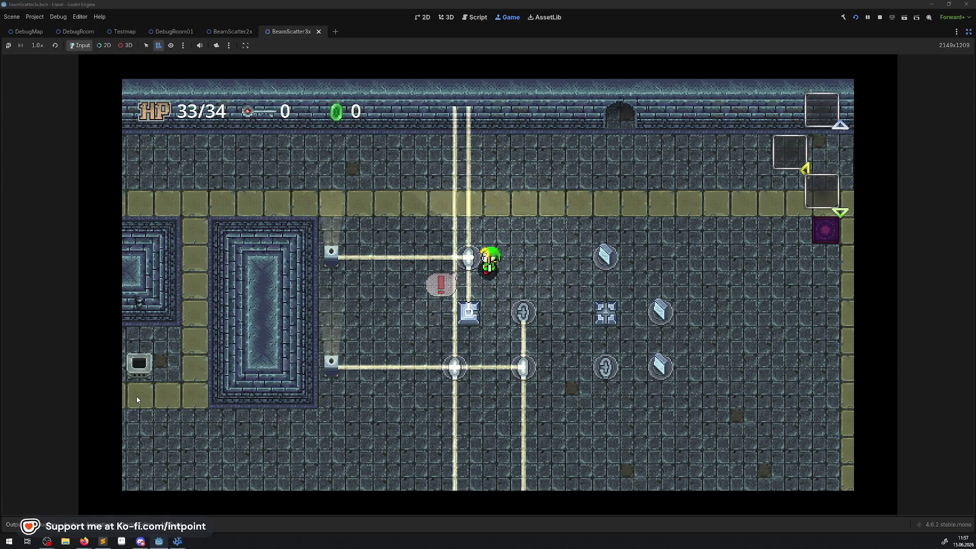
- Walk the player around the room, right past the pressure plate
key(Down)
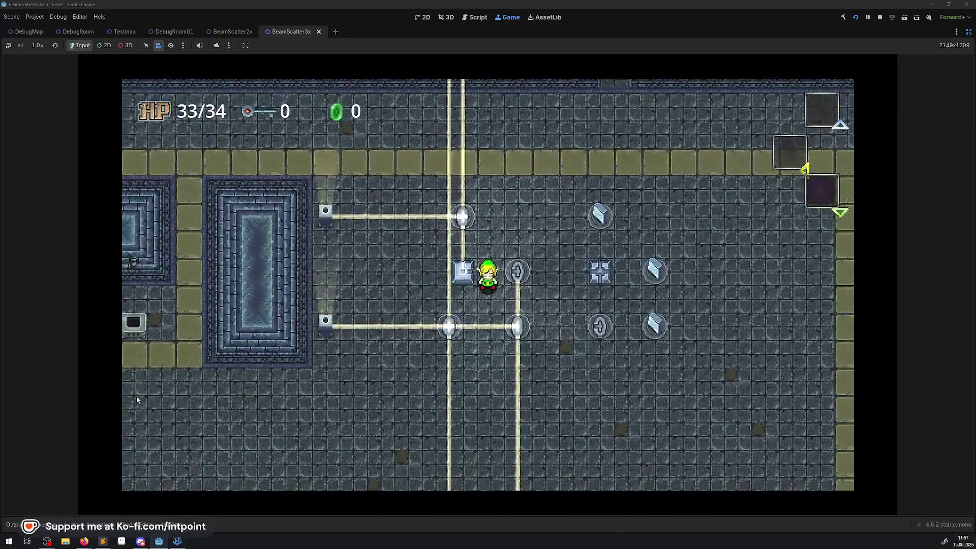
key(Down)
key(Left)
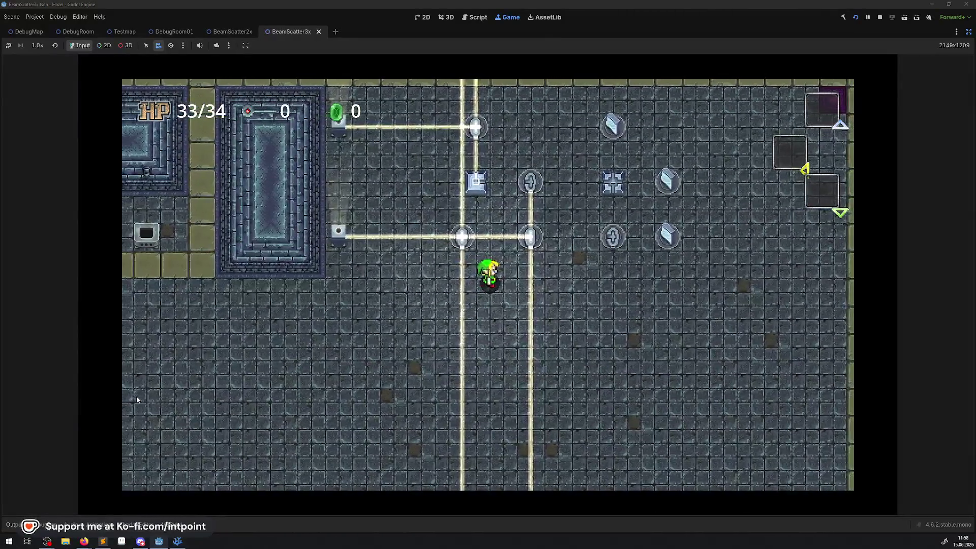
key(Up)
key(Right)
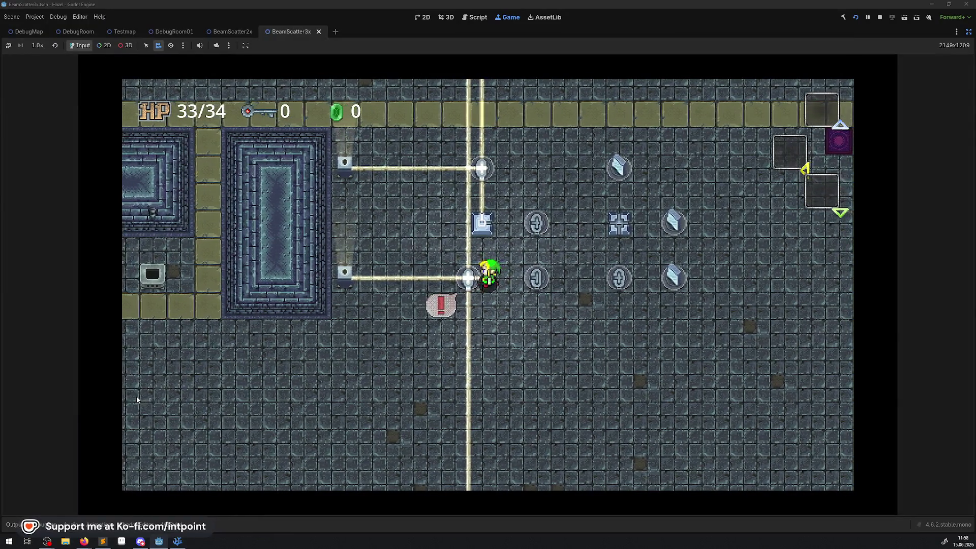
key(Right)
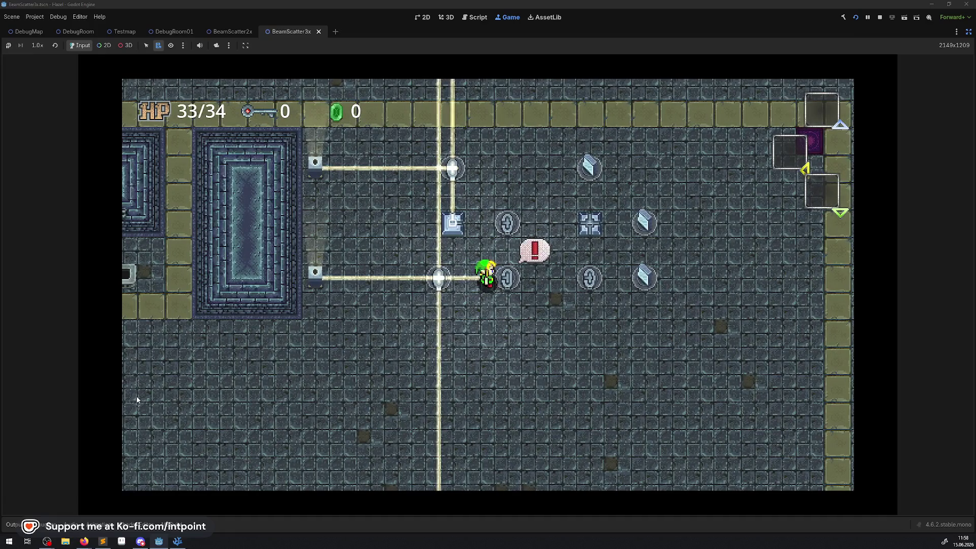
key(Down)
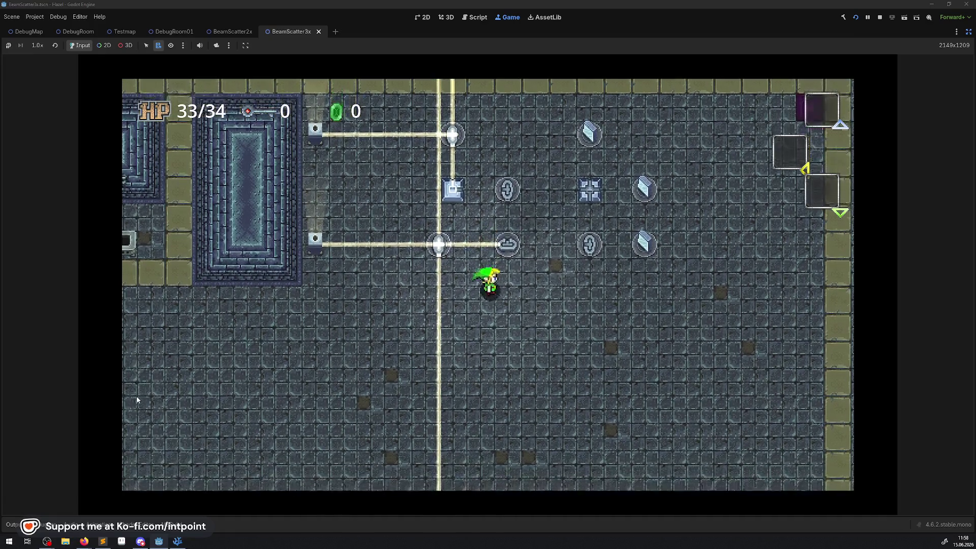
key(Right)
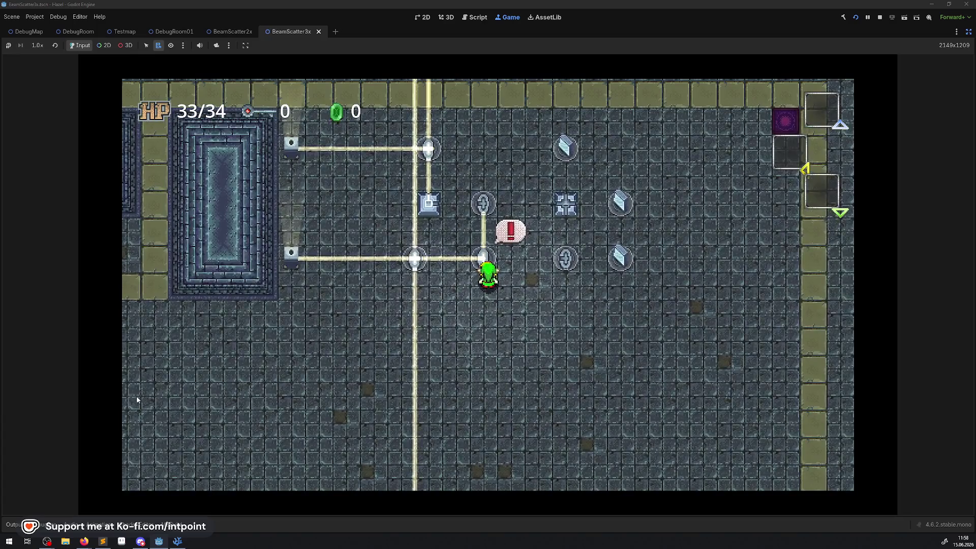
- Face the scatter, rotate it to send the beam into the middle block, then stop
key(Down)
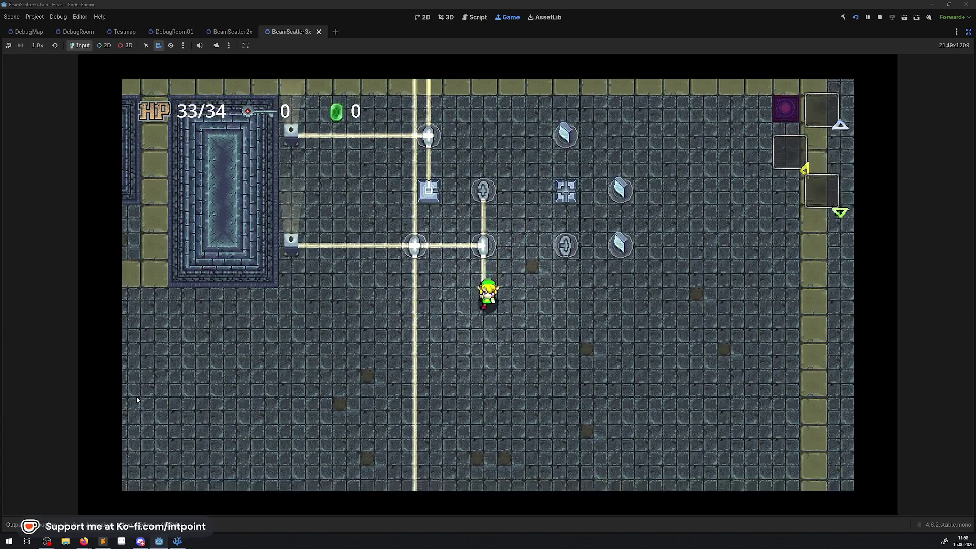
key(Right)
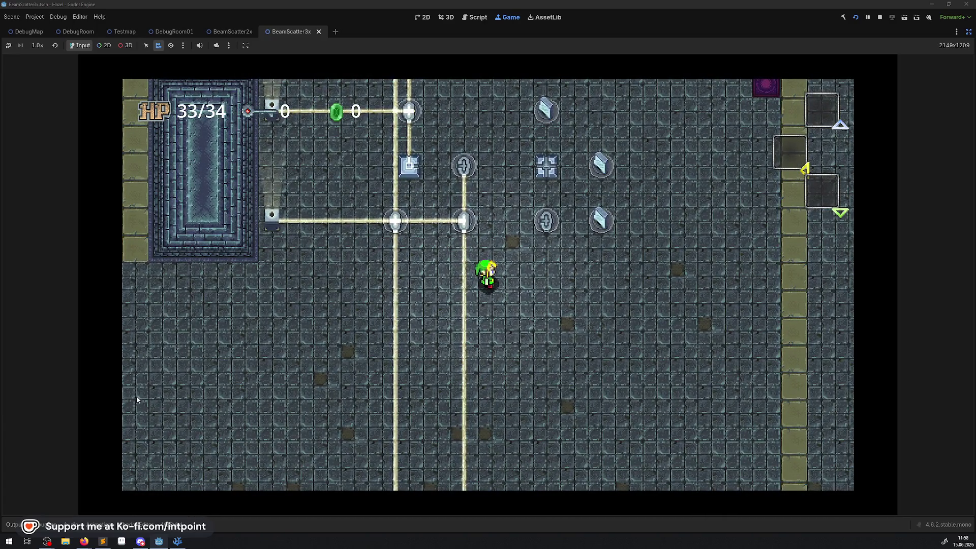
key(Up)
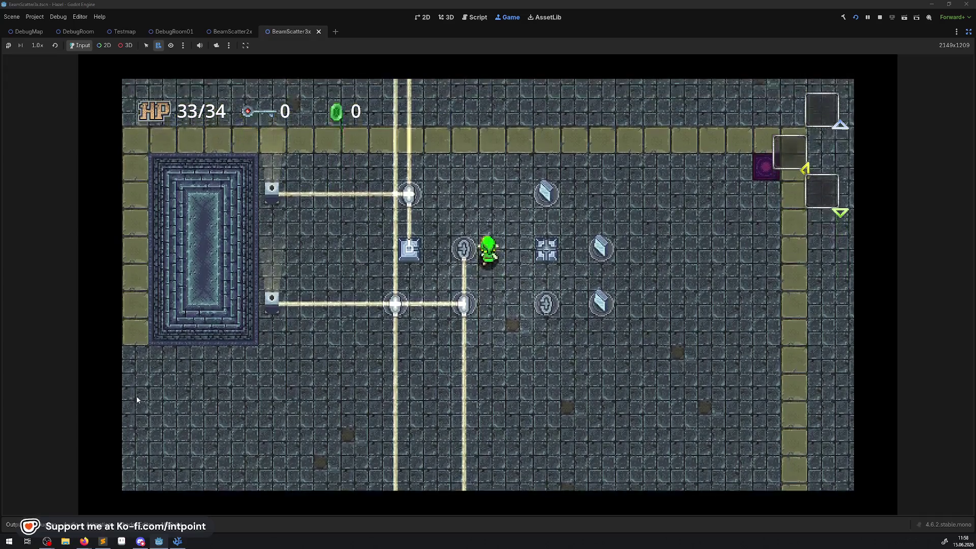
key(space)
key(Up)
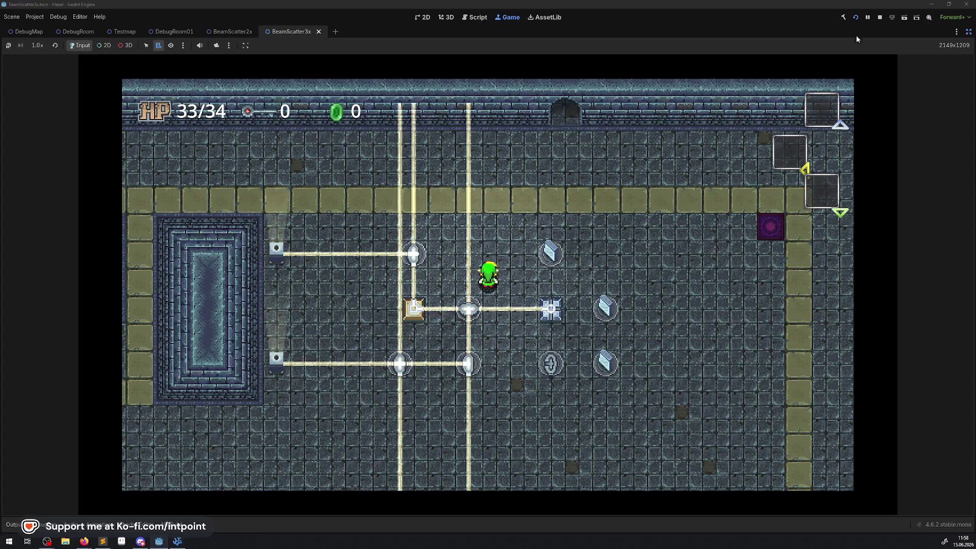
click(880, 17)
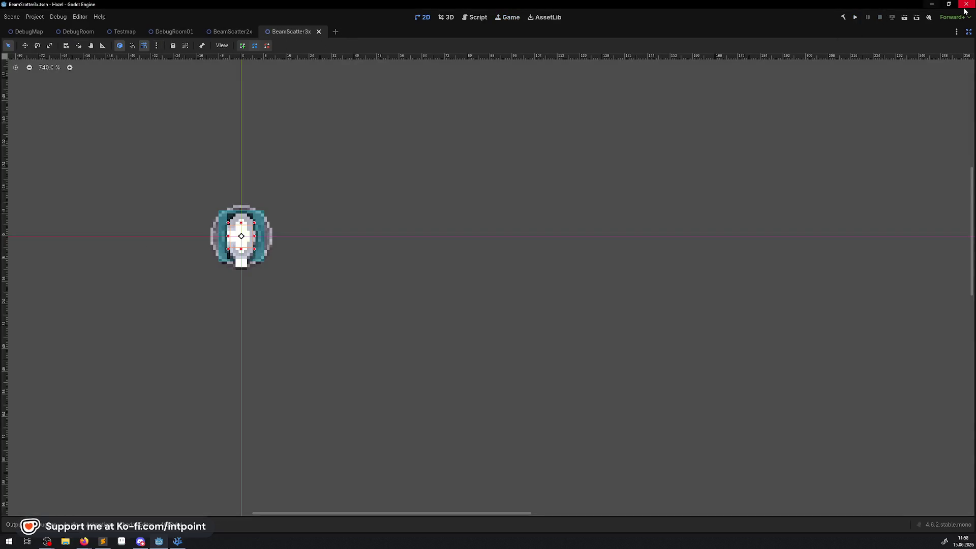
- In DebugRoom01, move the lower scatter right into its column, then delete and undo a scatter
click(161, 32)
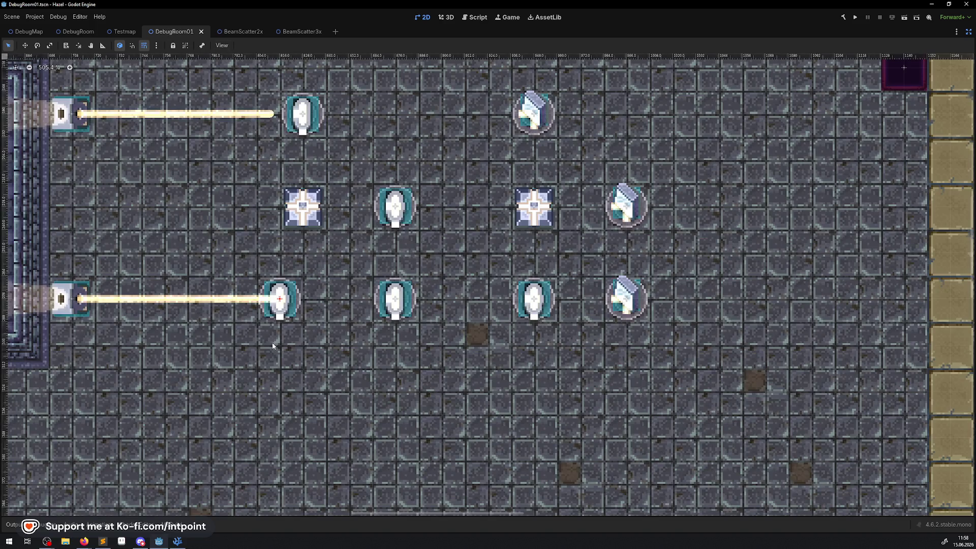
scroll(355, 151, up, 3)
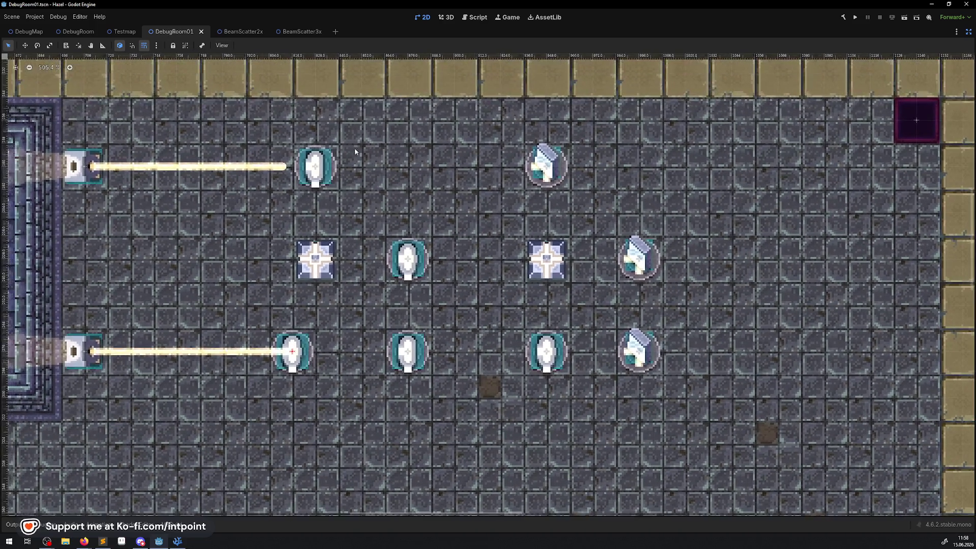
drag(292, 351, 315, 351)
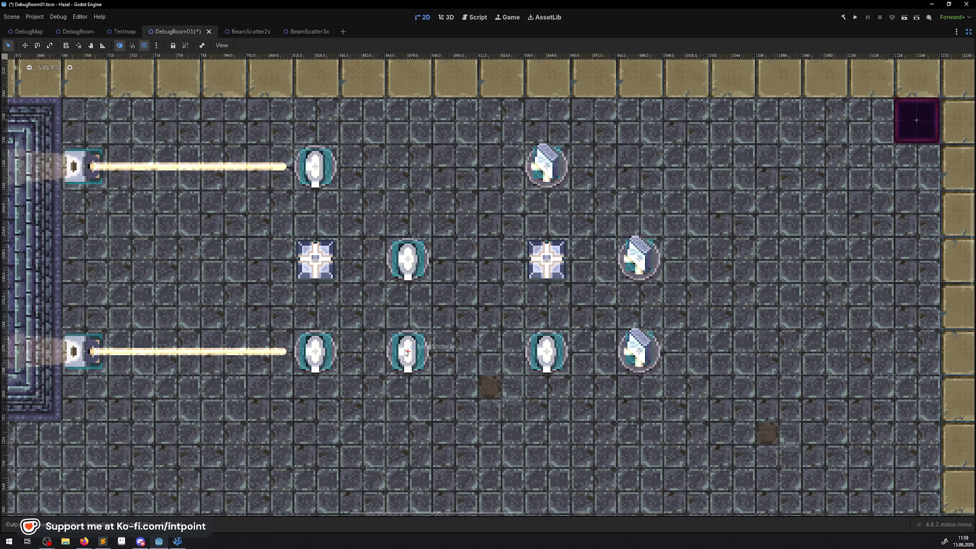
key(Delete)
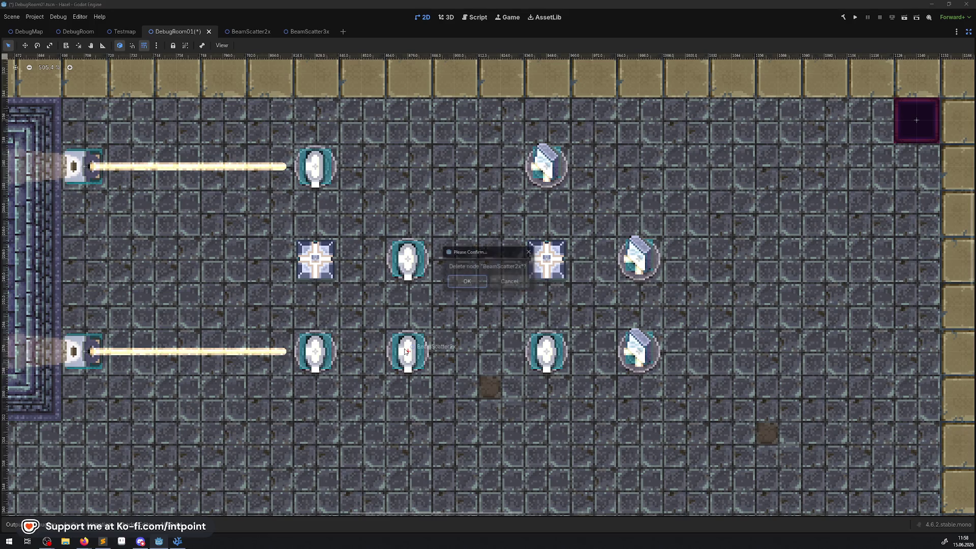
click(453, 287)
right_click(408, 262)
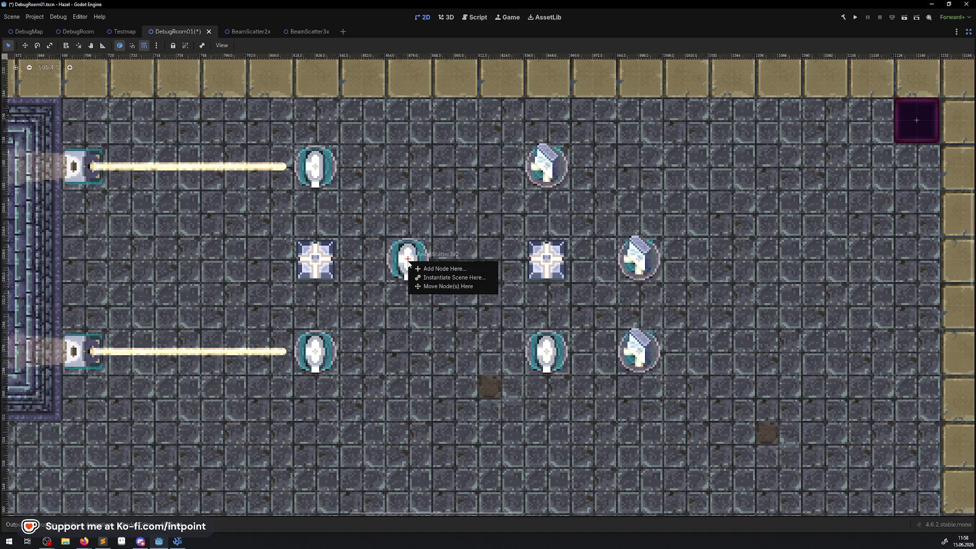
click(377, 294)
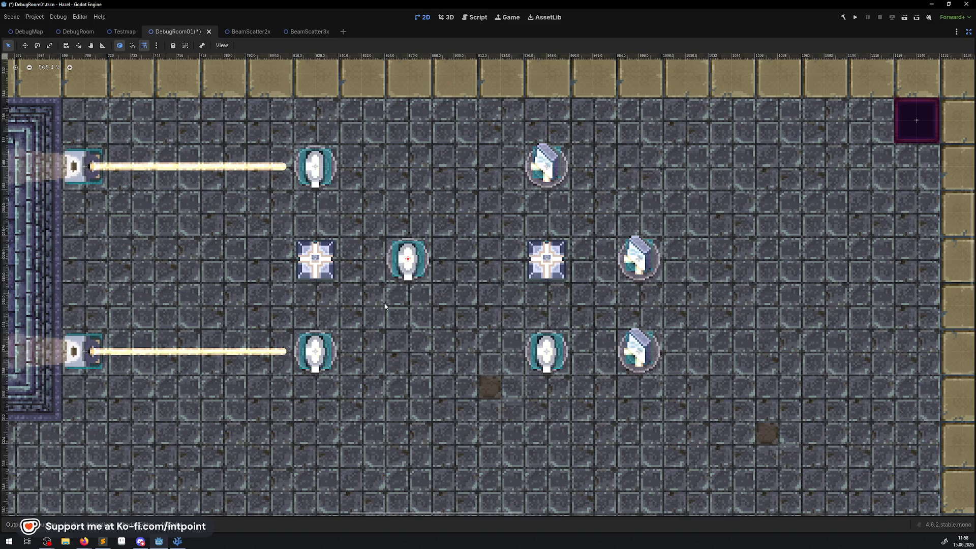
key(ctrl+z)
- Rearrange scatters between rows, shift the 2x scatter one tile left, and save and run
mouse_move(409, 363)
mouse_down()
mouse_move(455, 270)
mouse_move(409, 348)
mouse_up()
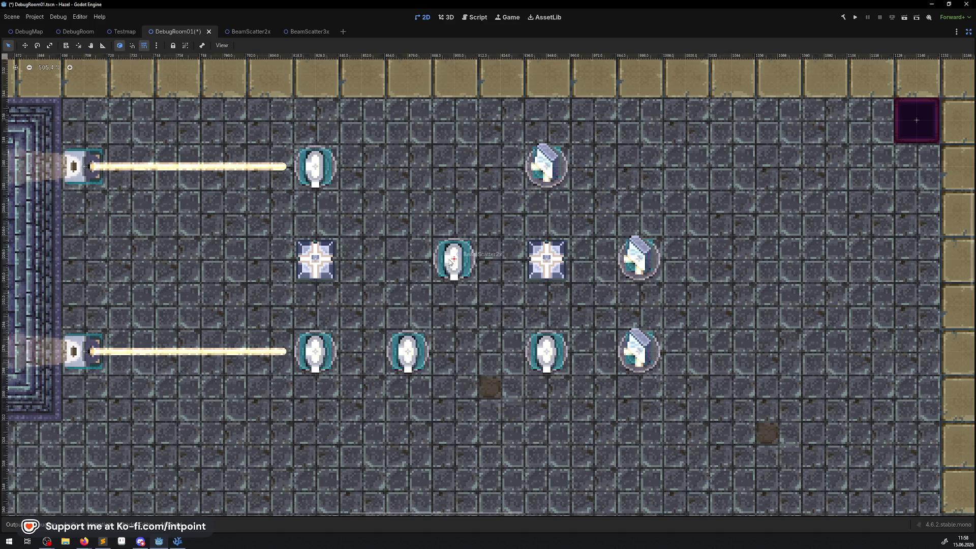
drag(451, 262, 404, 259)
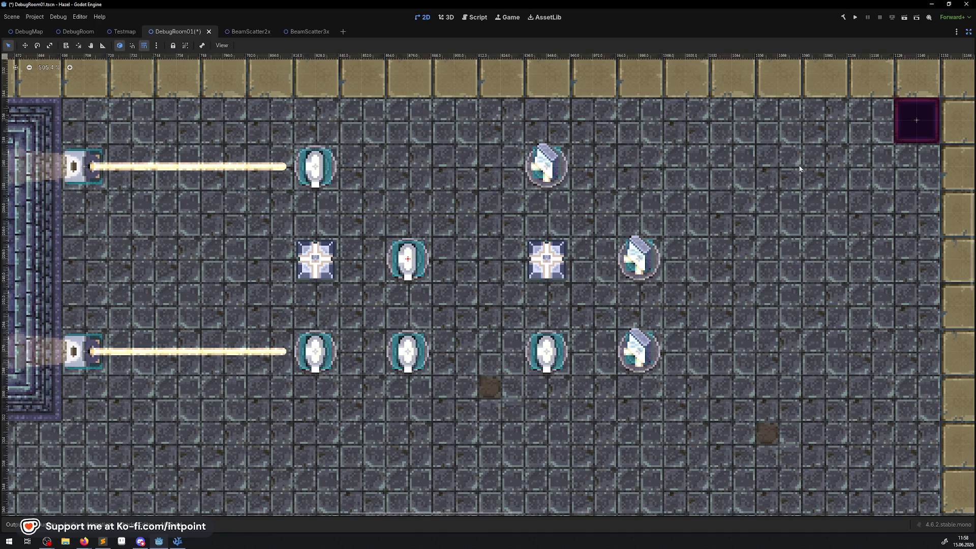
click(853, 19)
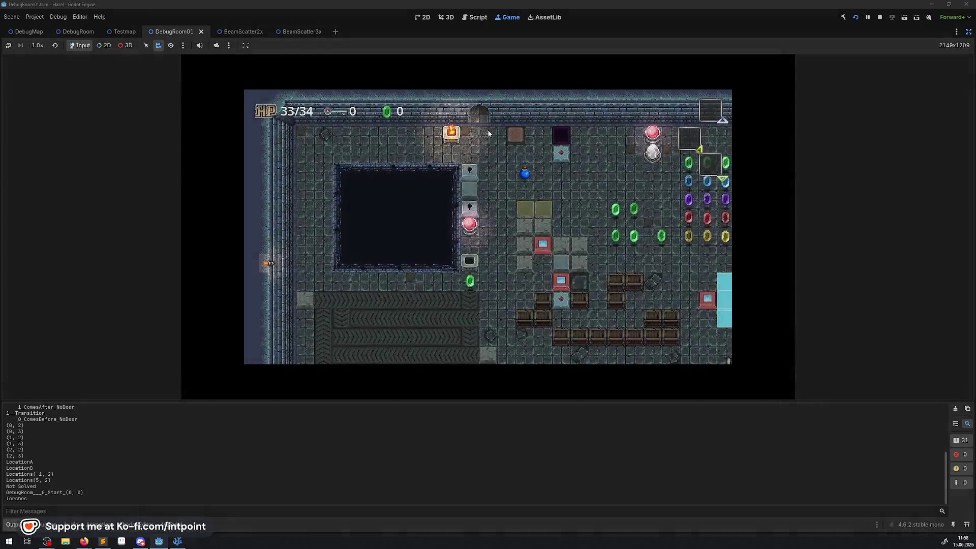
- Walk onto the purple warp tile and between rooms, then restart the game
key(Right)
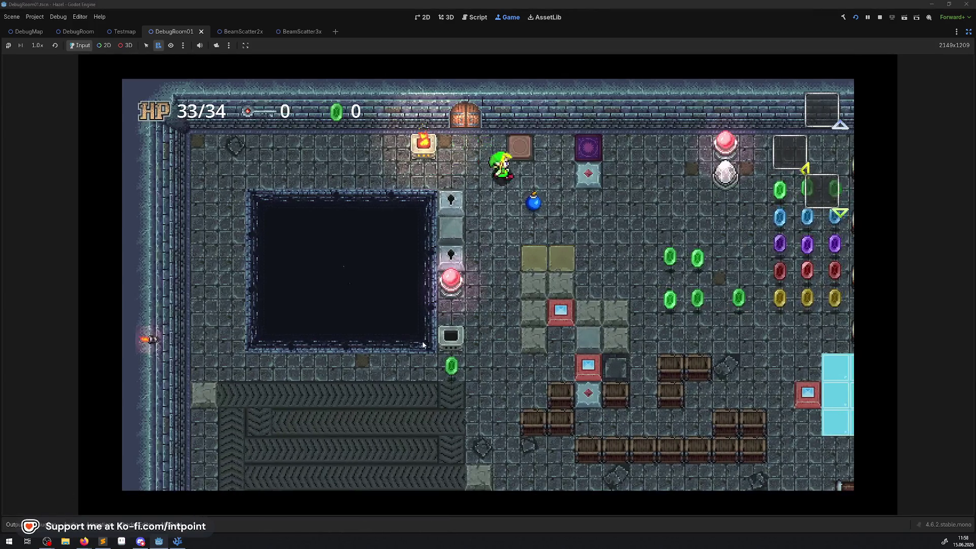
key(Down)
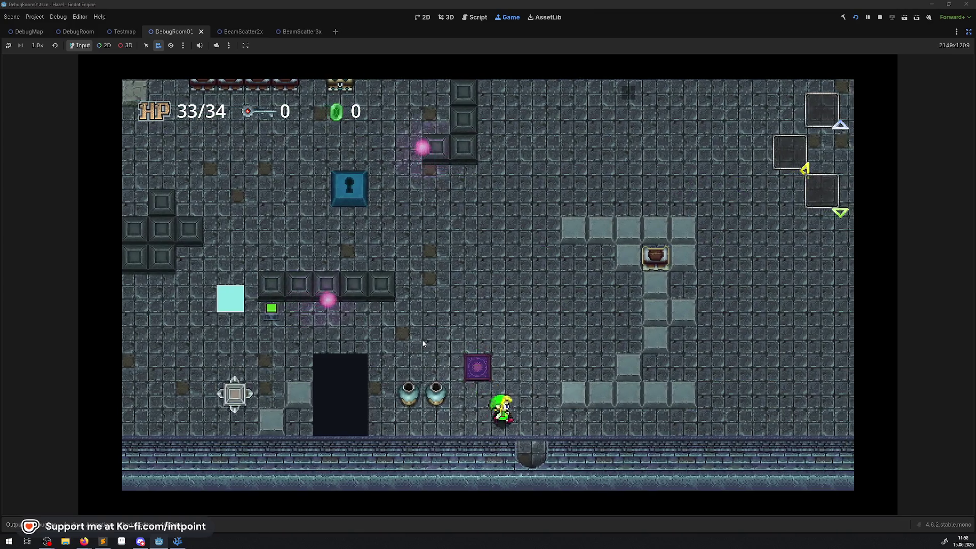
key(Up)
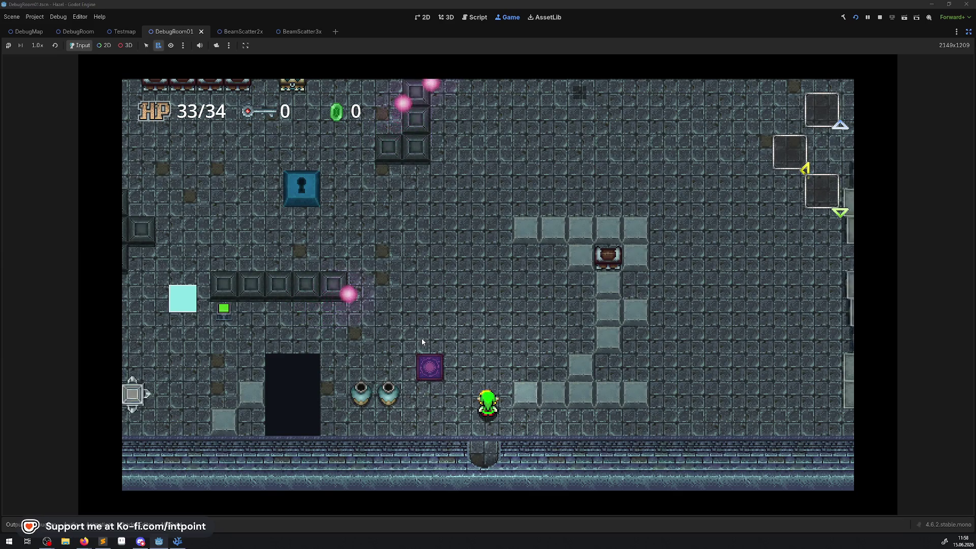
click(879, 17)
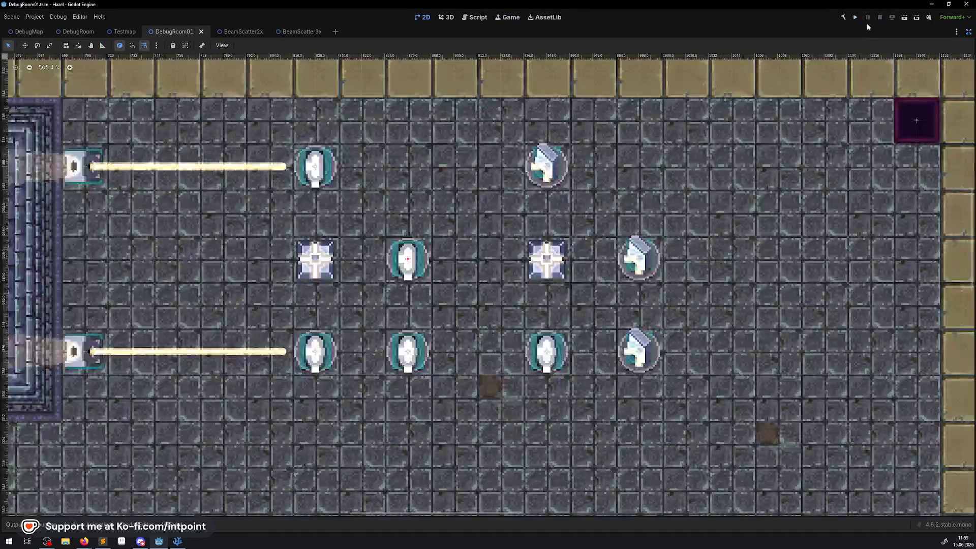
click(856, 18)
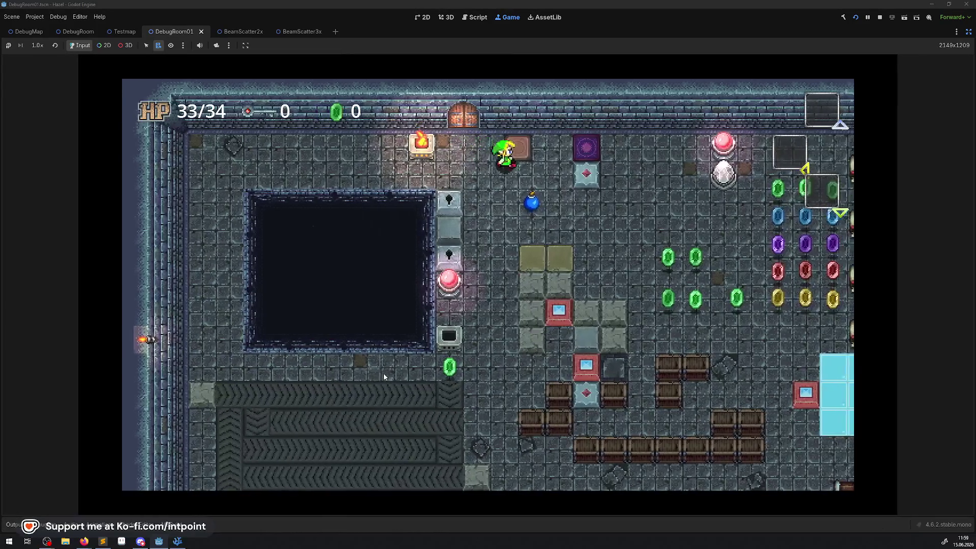
- Take the teleporter, walk up to the chest, and open it
key(Right)
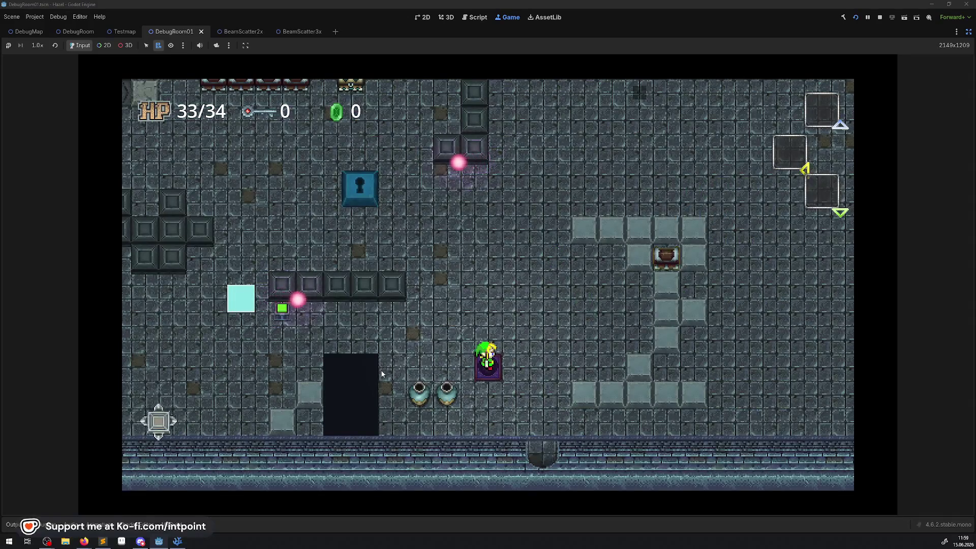
key(Right)
key(Up)
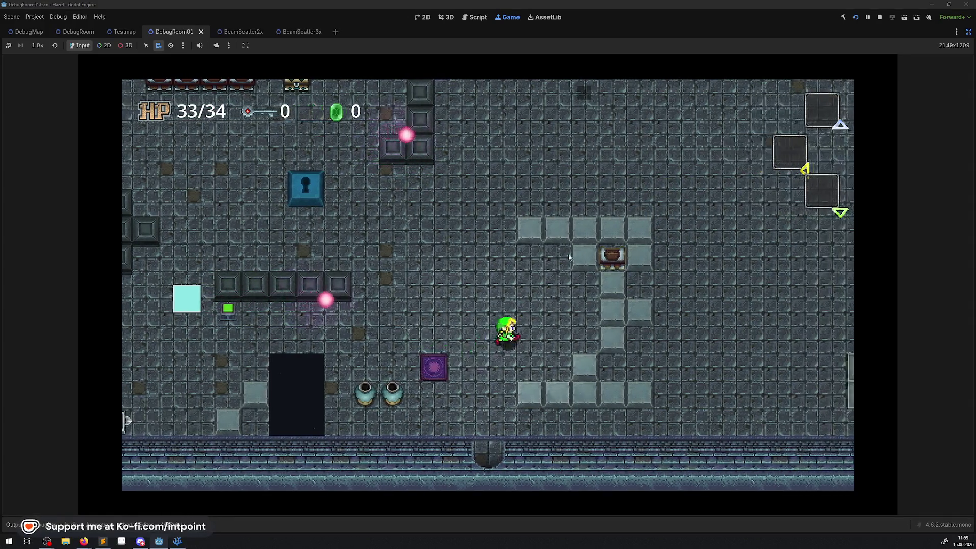
key(Right)
key(Up)
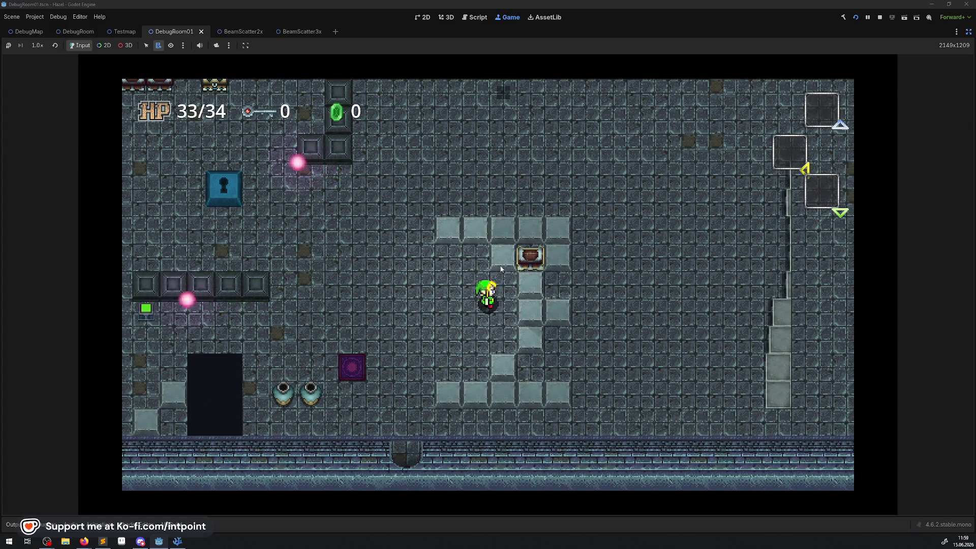
key(Up)
key(Right)
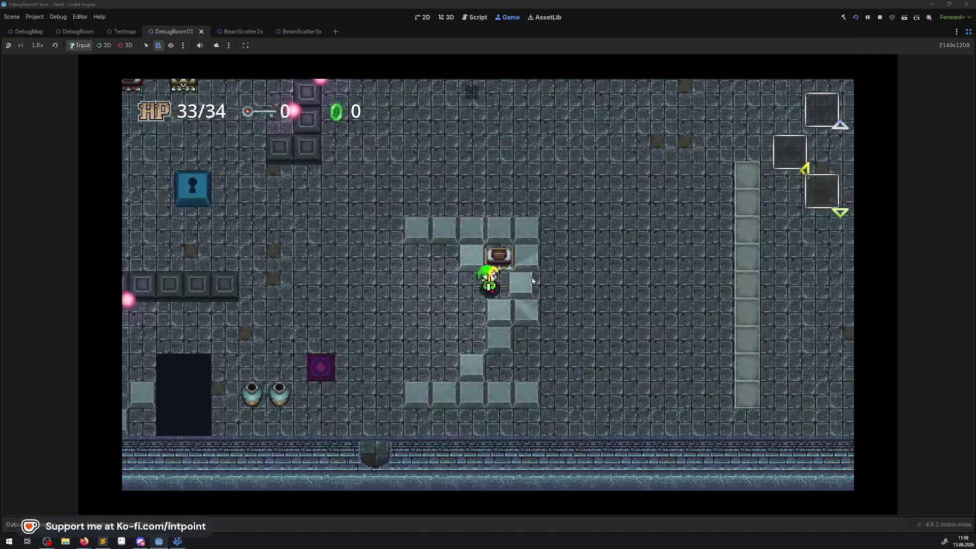
key(Right)
key(space)
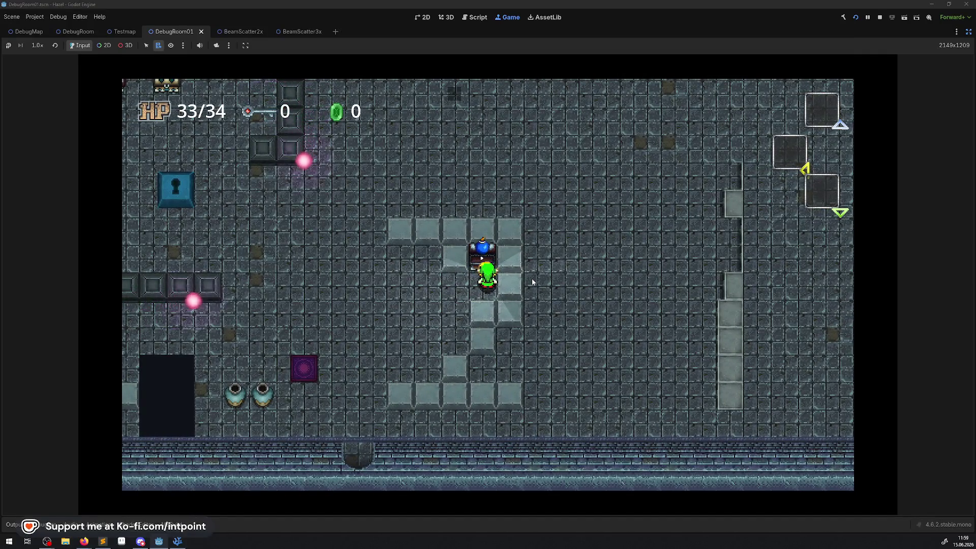
- Exit through the bottom door into the lit beam puzzle room, leave via the top door, and stop
key(Left)
key(Down)
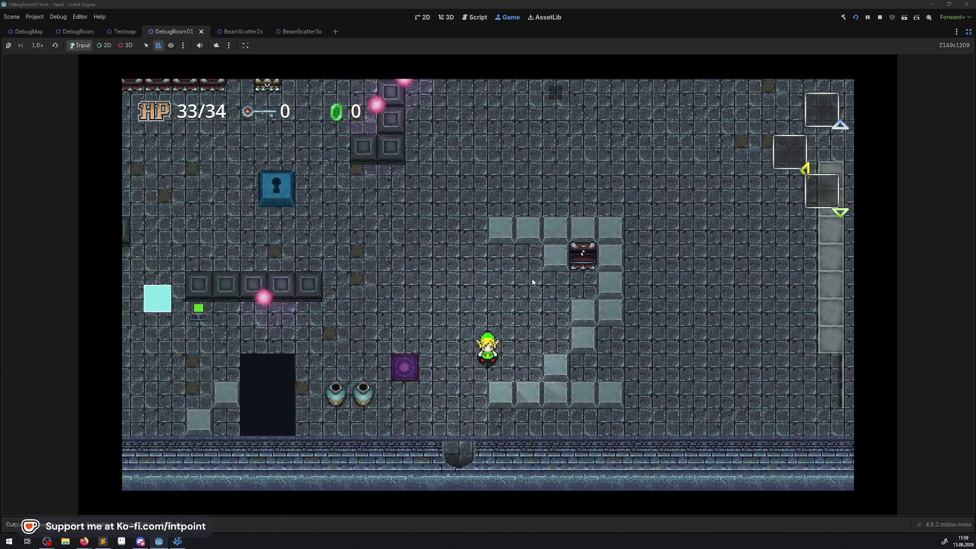
key(Left)
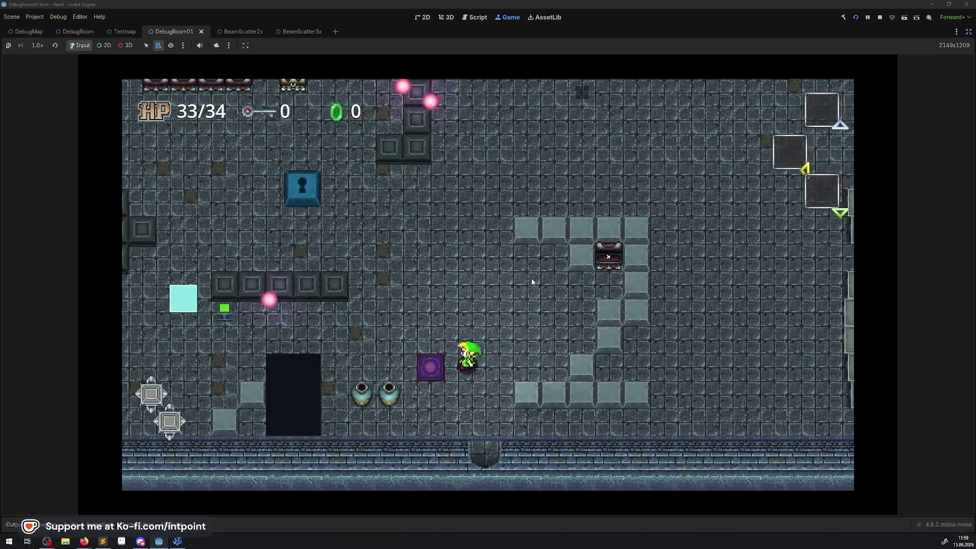
key(Down)
key(Down)
key(Left)
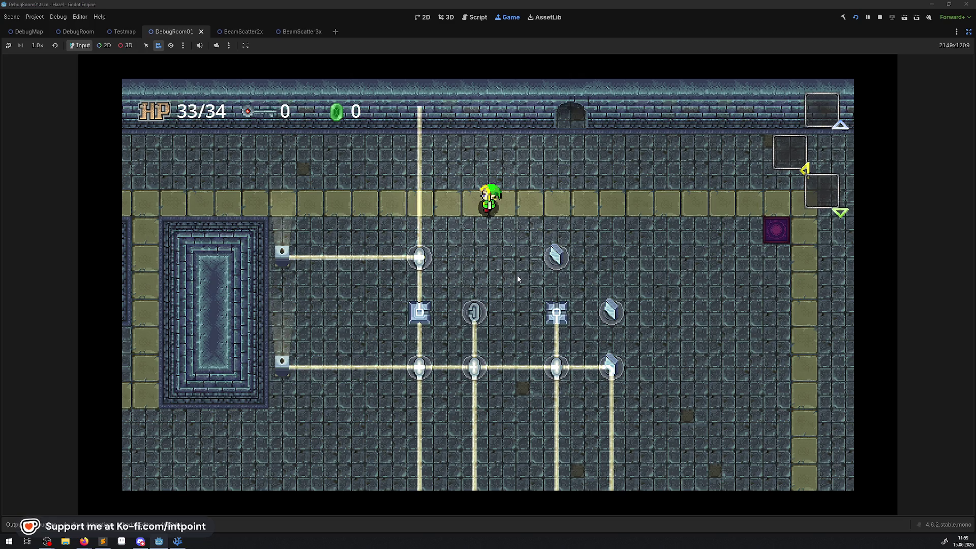
key(Up)
key(Right)
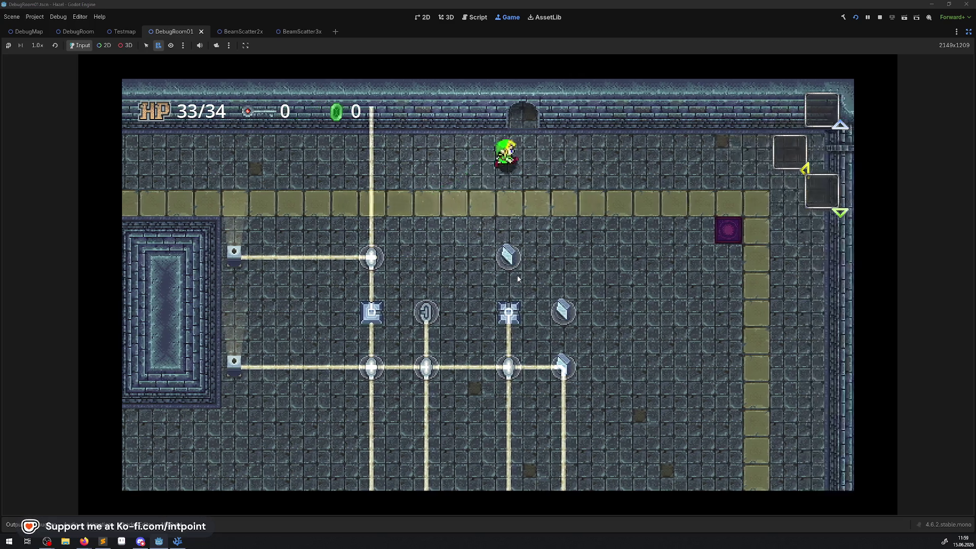
key(Up)
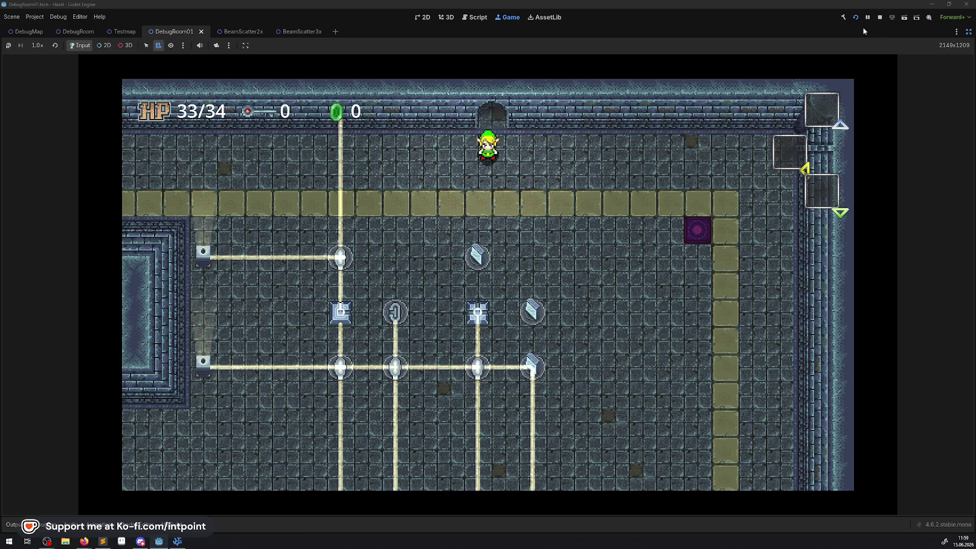
click(880, 17)
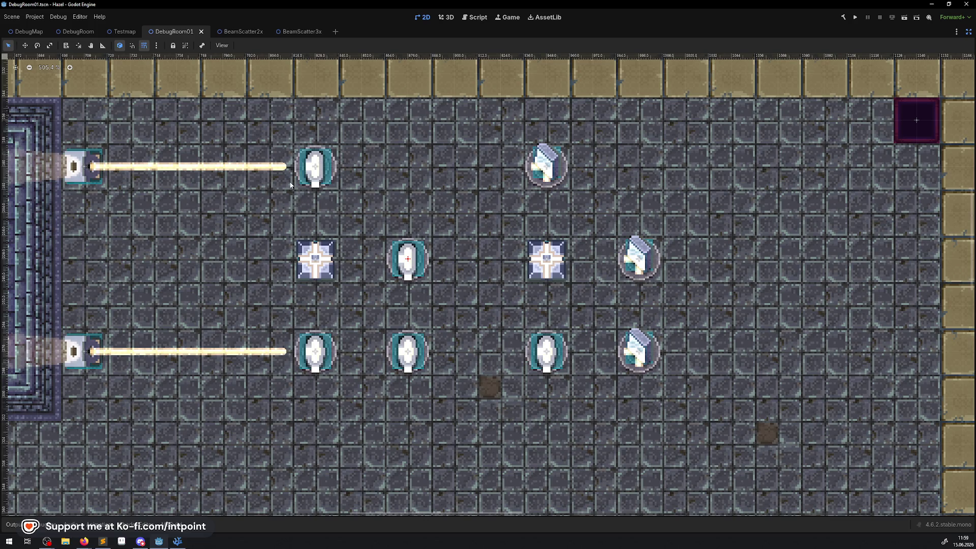
- Zoom out of the 2D view and rebuild and relaunch the game
scroll(290, 186, down, 3)
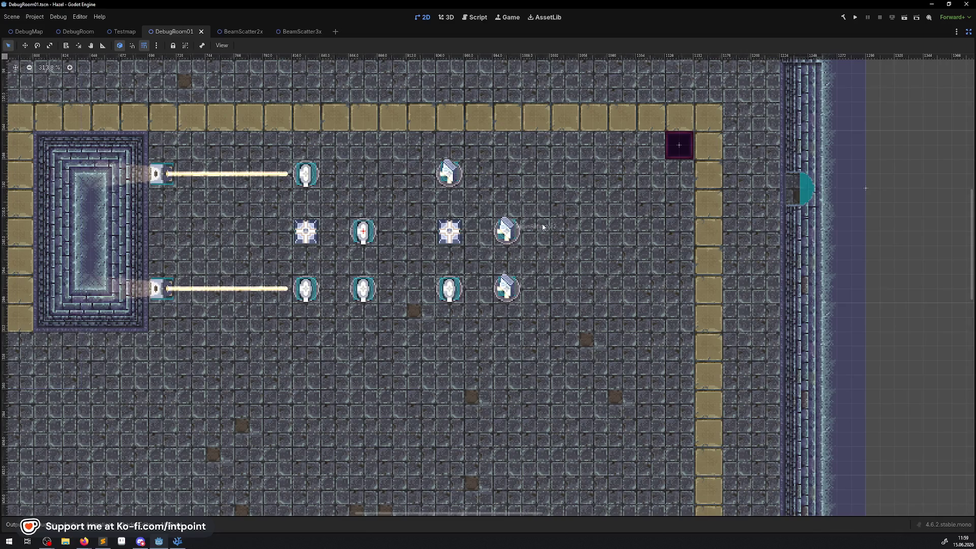
click(856, 17)
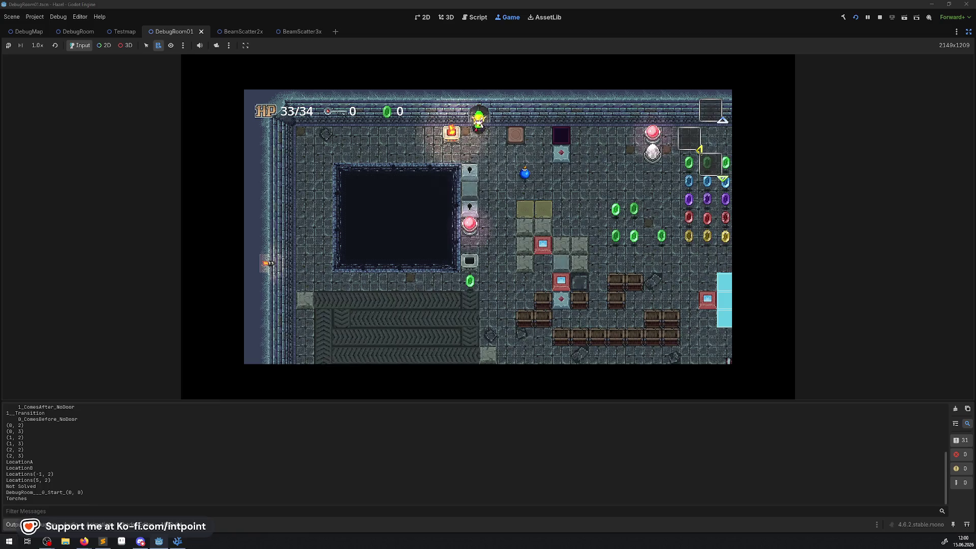
- Walk the player into the beam puzzle room and rotate the nearby splitter
key(Right)
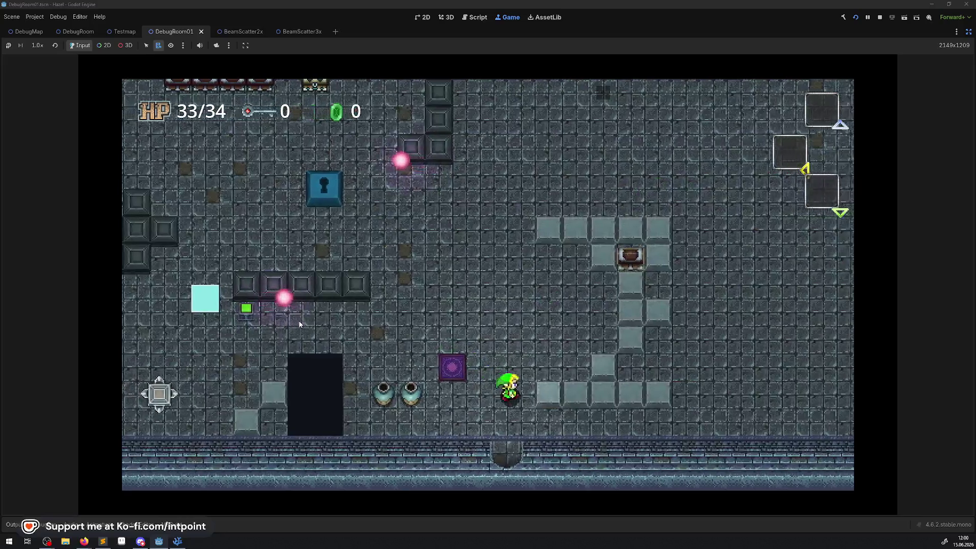
key(Down)
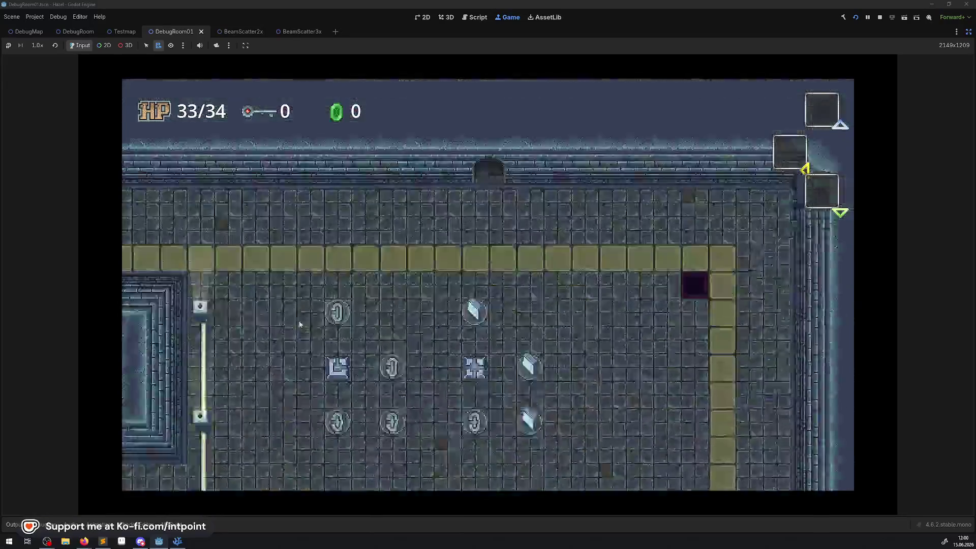
key(Left)
key(Down)
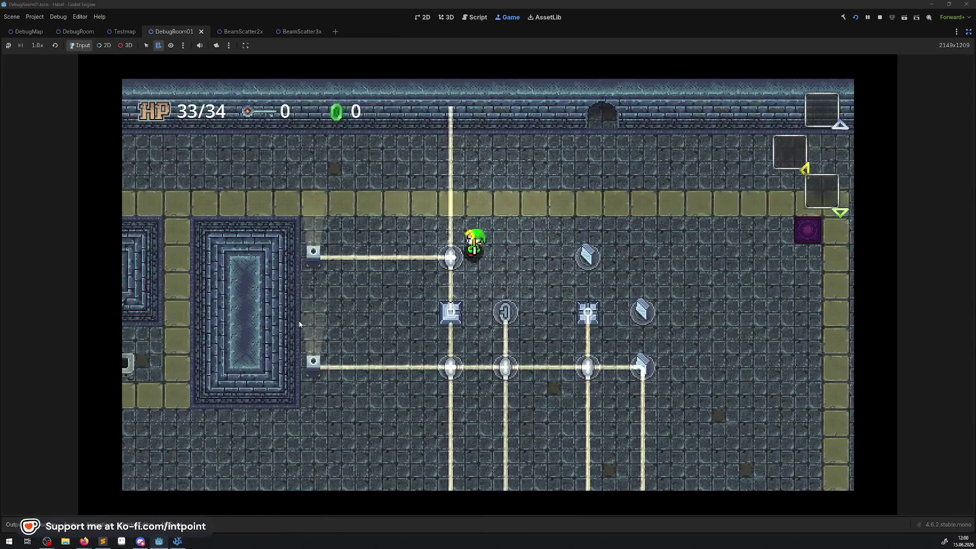
key(space)
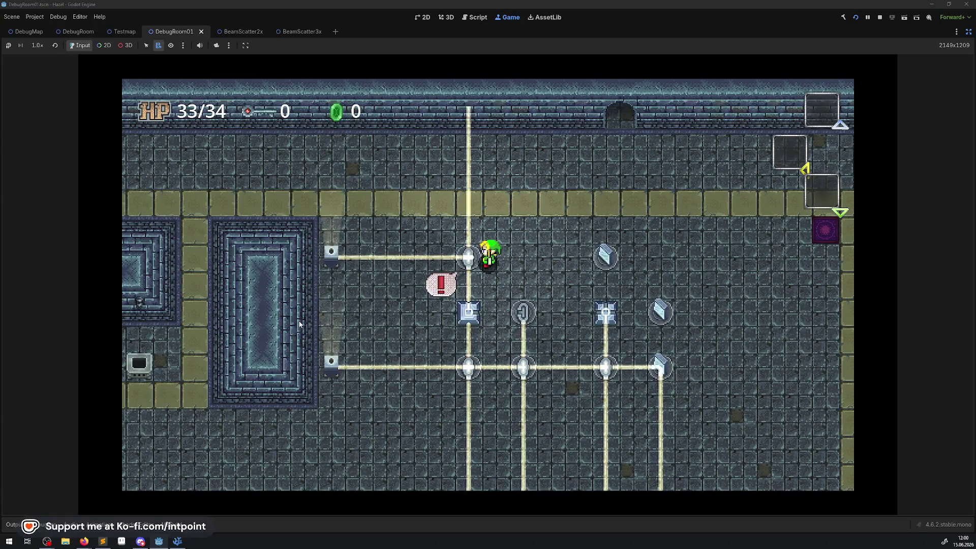
- Walk around the beam blocks and turn the lower mirror to reroute the beam
key(Down)
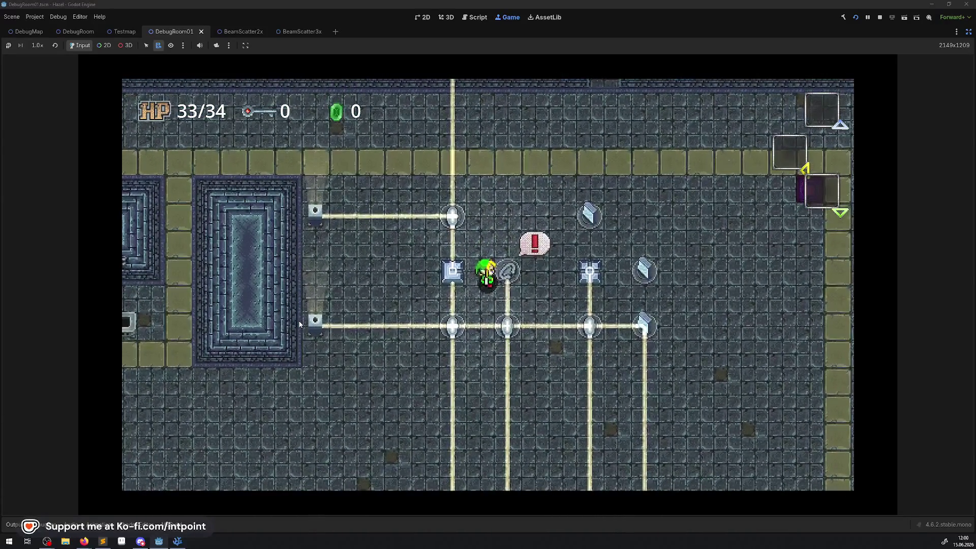
key(Up)
key(Right)
key(Down)
key(Right)
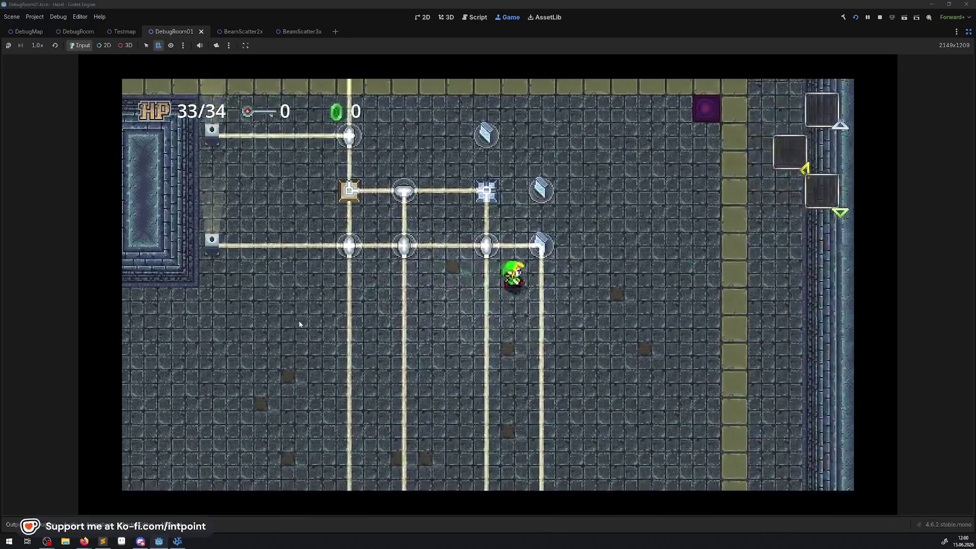
key(Right)
key(Up)
key(space)
key(Up)
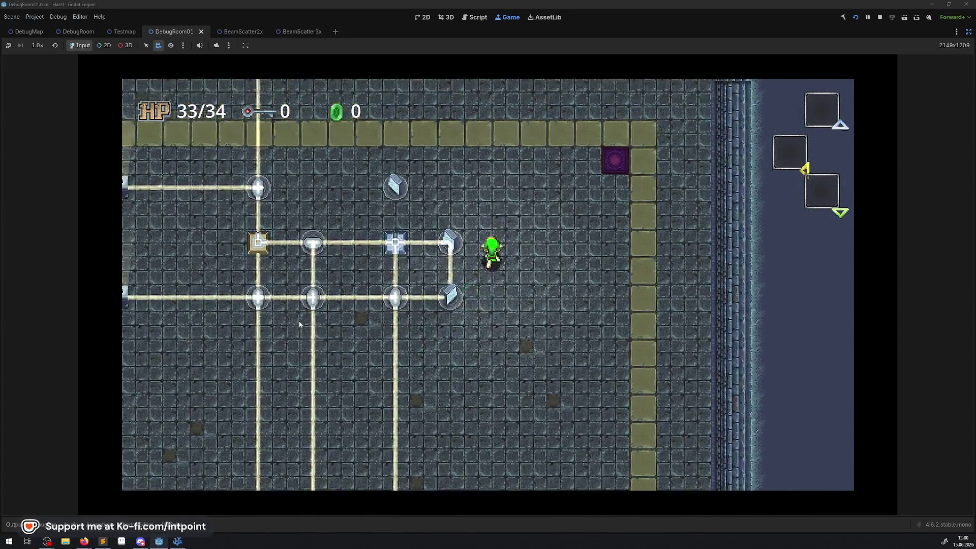
- Walk up beside the upper mirror and continue left past it
key(Up)
key(Left)
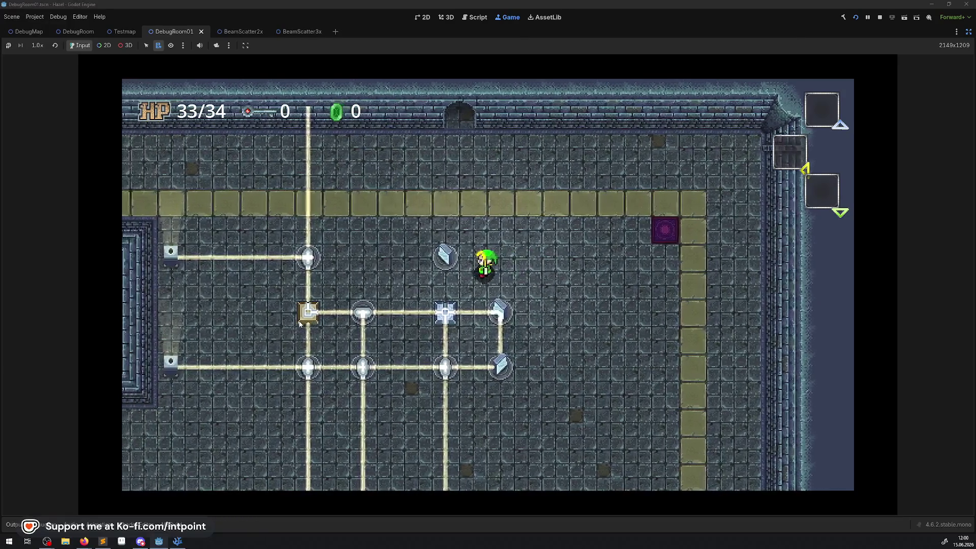
key(Up)
key(Left)
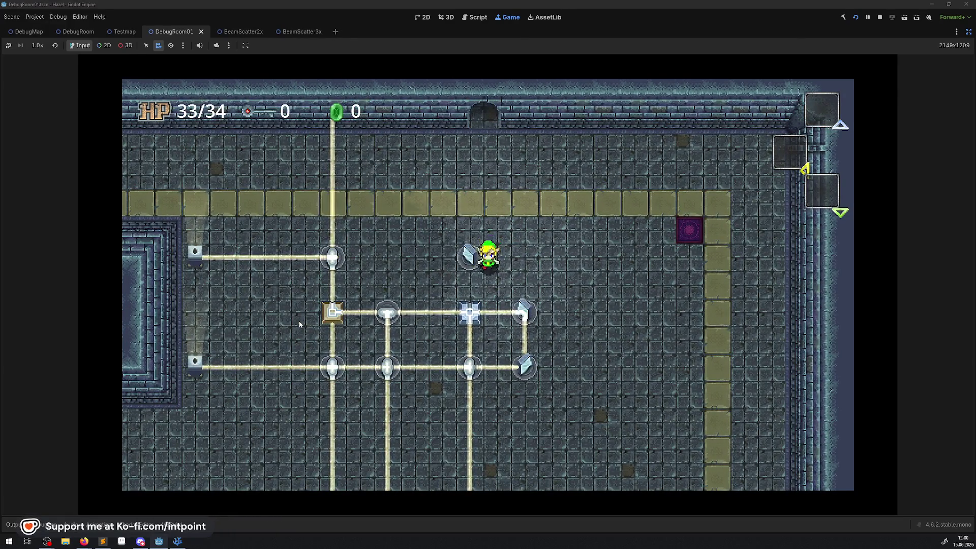
key(Left)
key(Up)
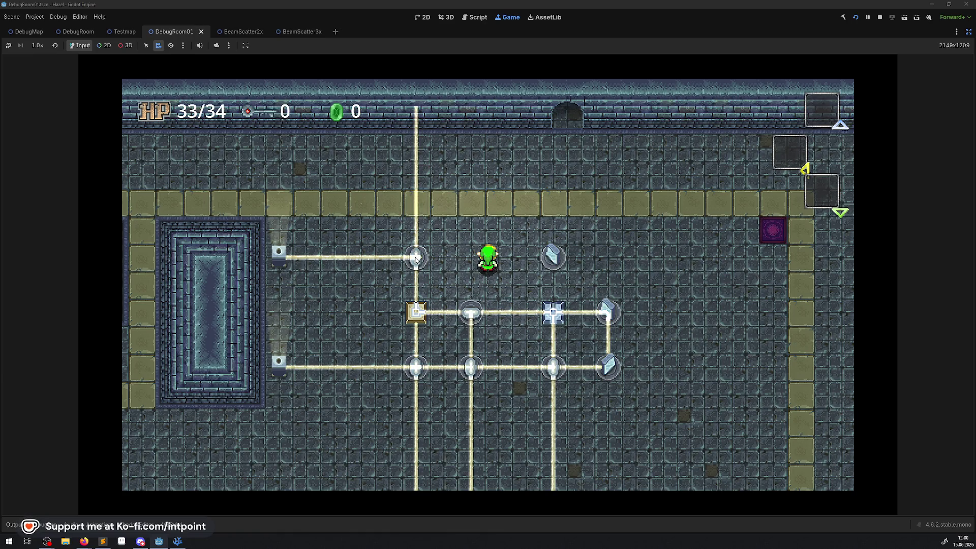
- Step into the left and lower beams to test blocking, then step back to clear them
key(Left)
key(Up)
key(Down)
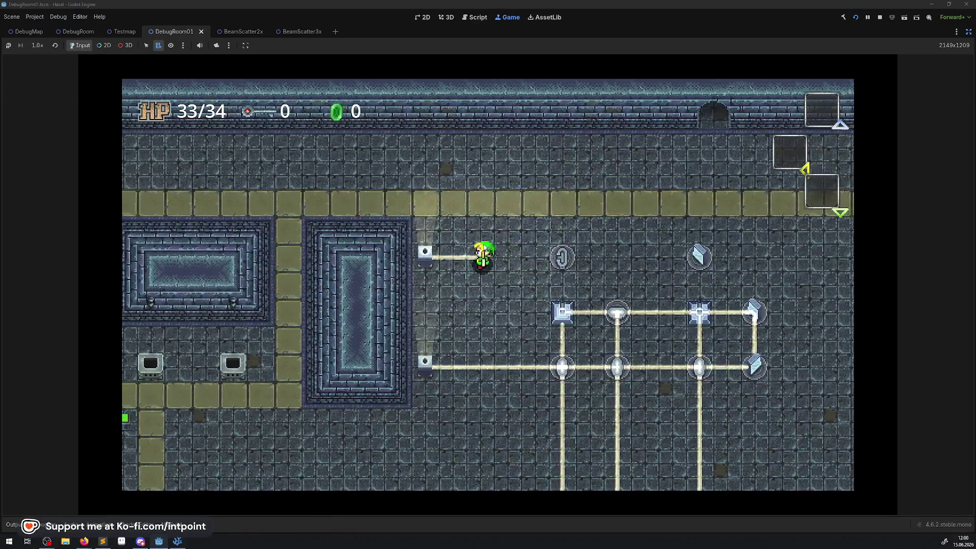
key(Right)
key(Down)
key(Up)
key(Down)
key(Up)
key(Down)
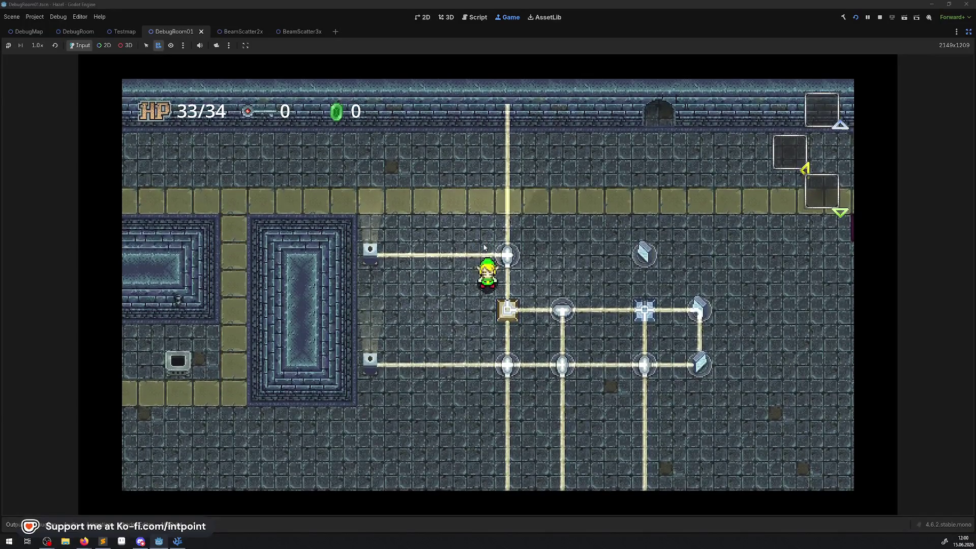
key(Left)
key(Down)
key(Down)
key(Up)
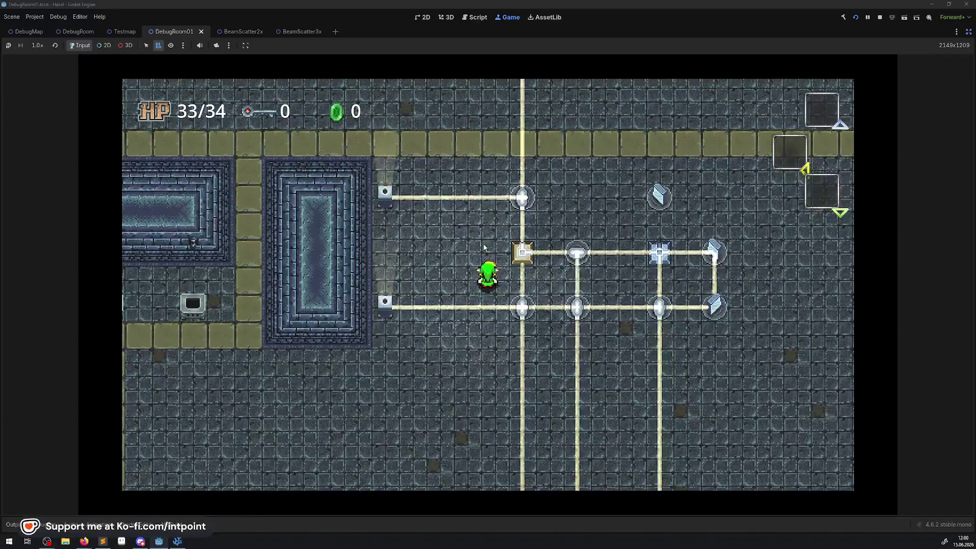
- Walk below the lower beam, then step into the upper beam and aside so the block relights
key(Right)
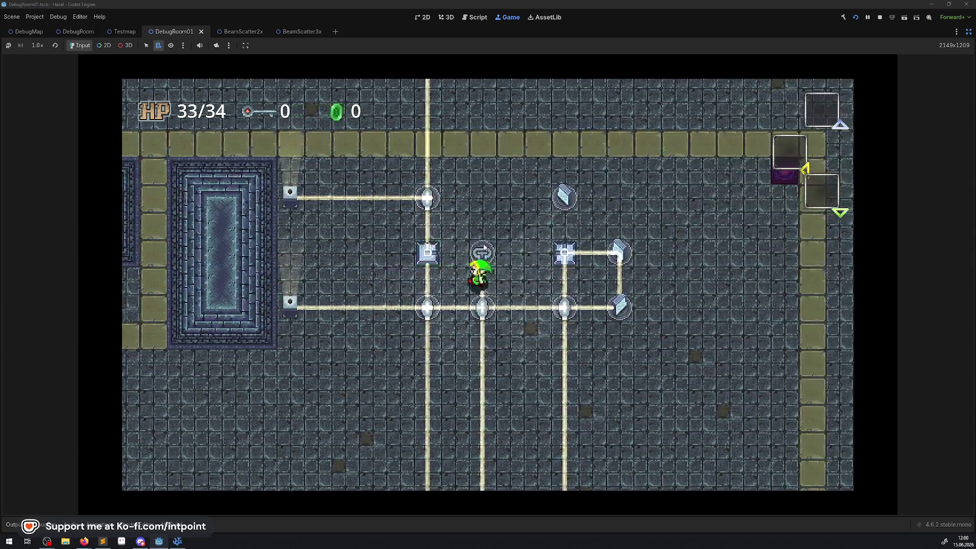
key(Left)
key(Down)
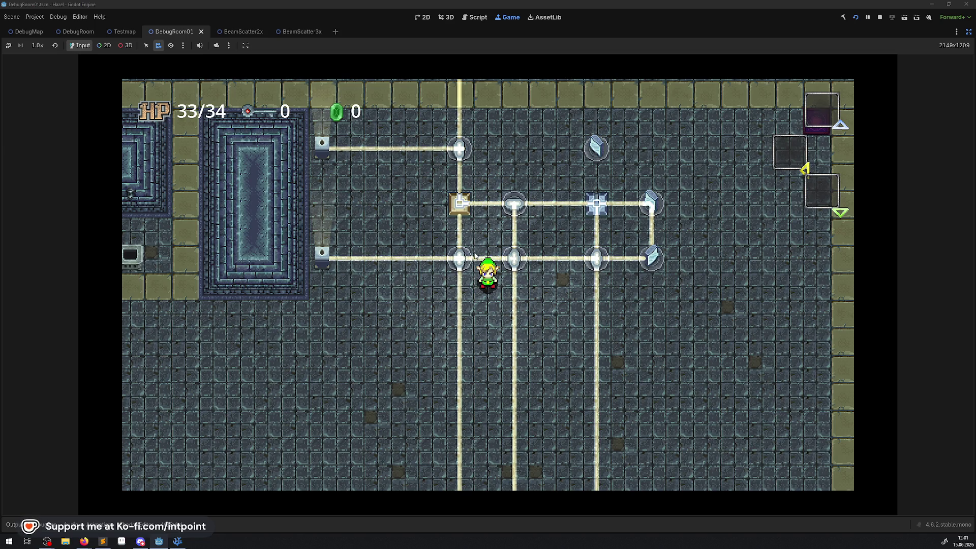
key(Down)
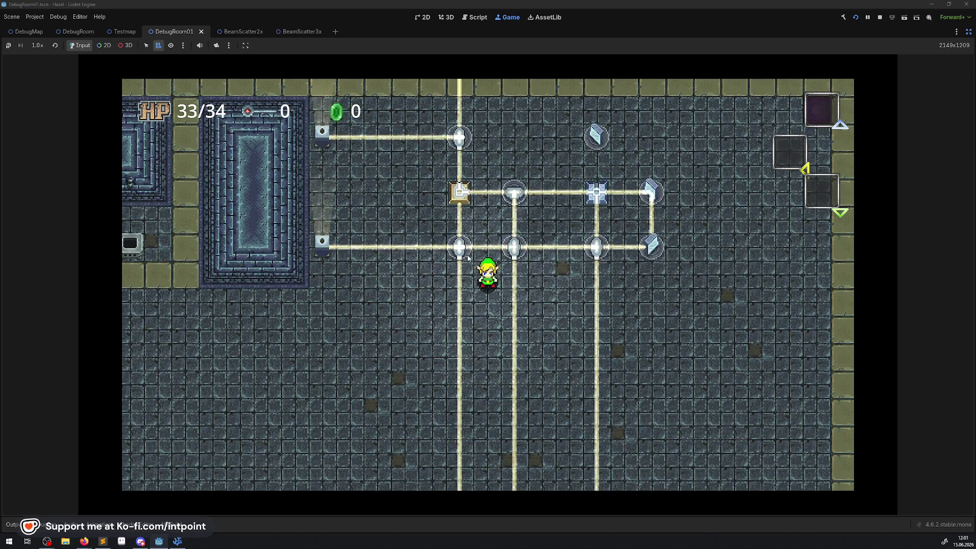
key(Left)
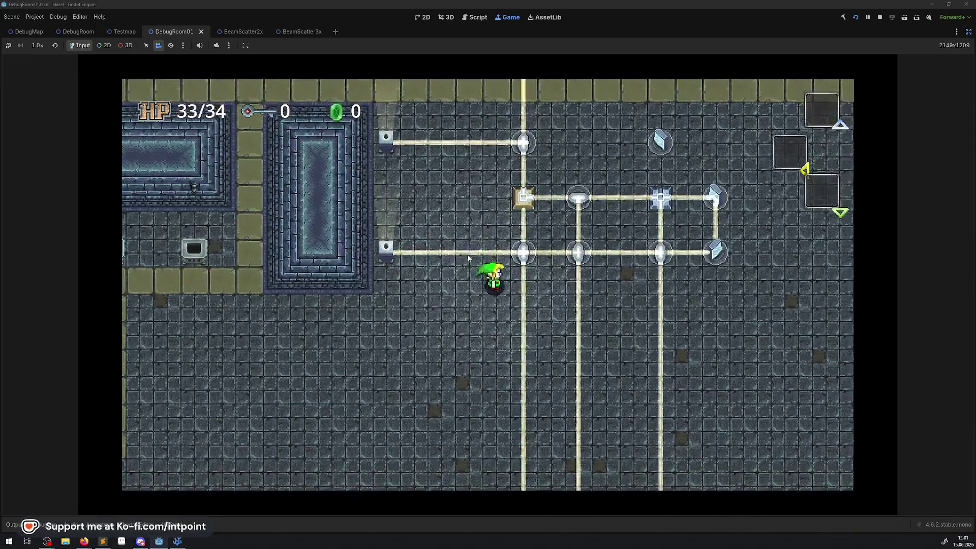
key(Right)
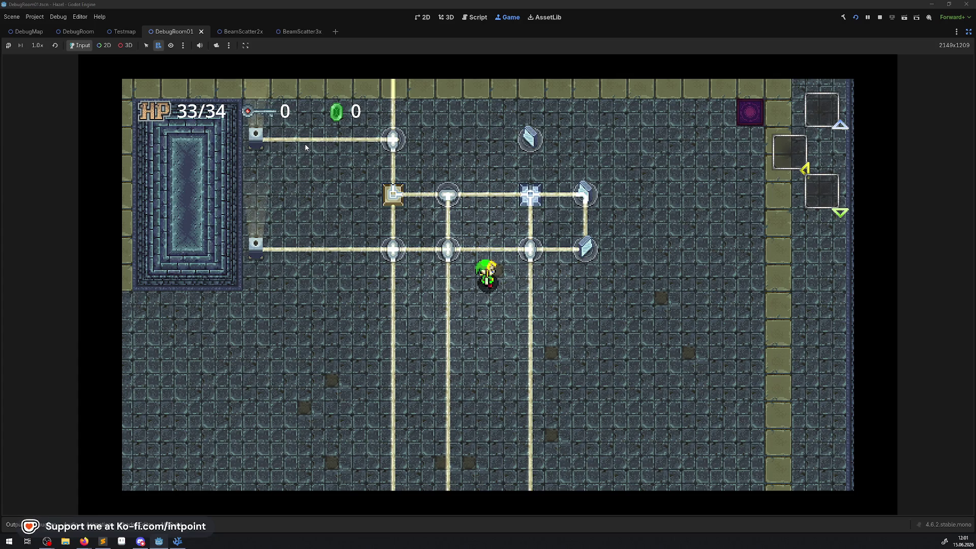
key(Up)
key(Left)
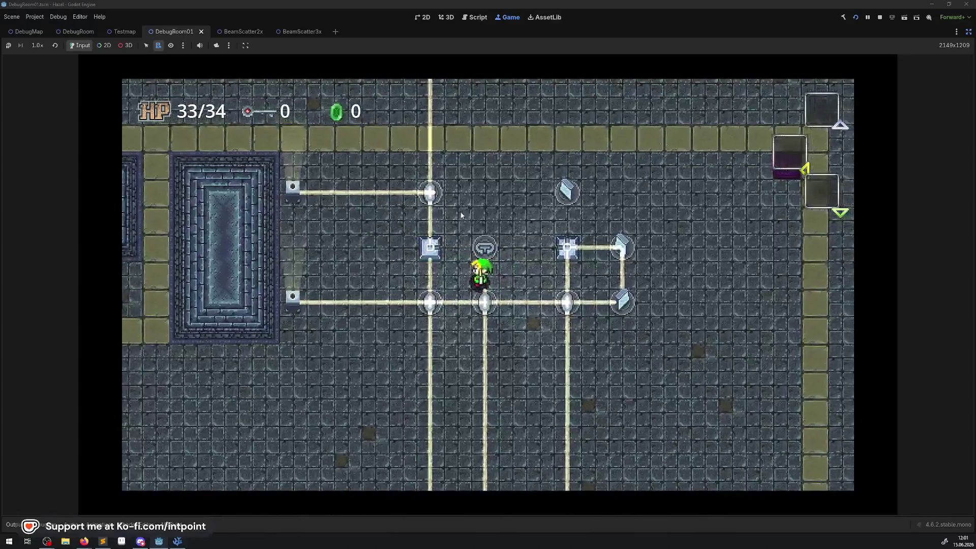
key(Right)
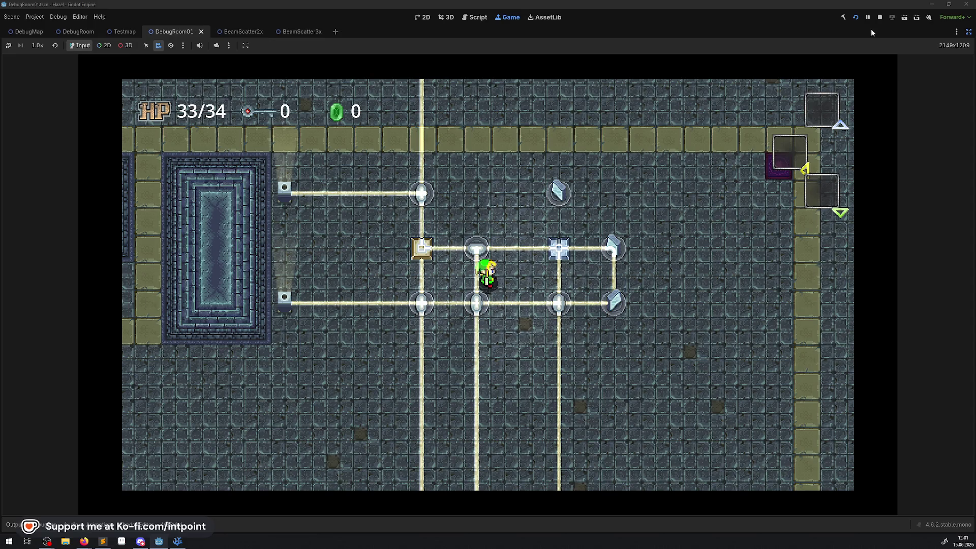
- Stop the game and select the Line2D node in the BeamOrigin scene
click(880, 17)
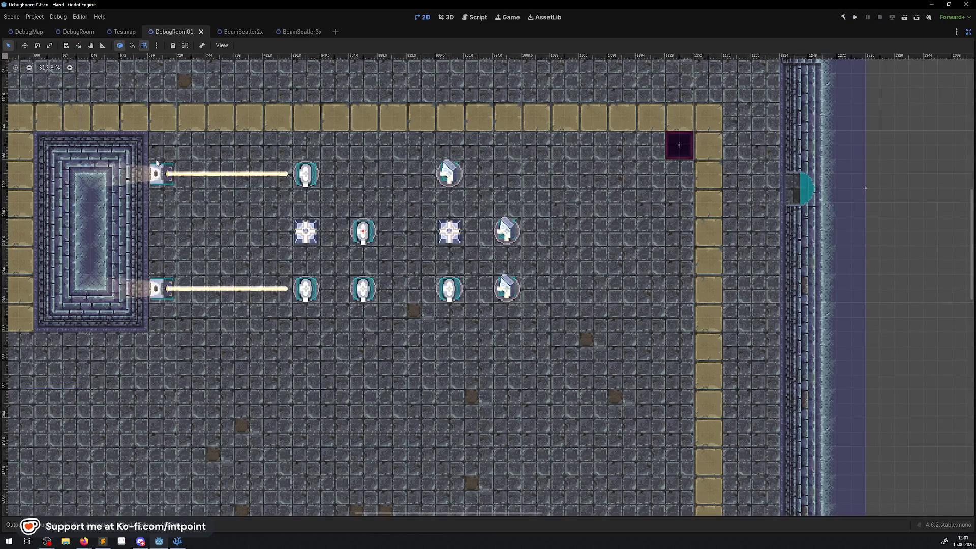
click(968, 31)
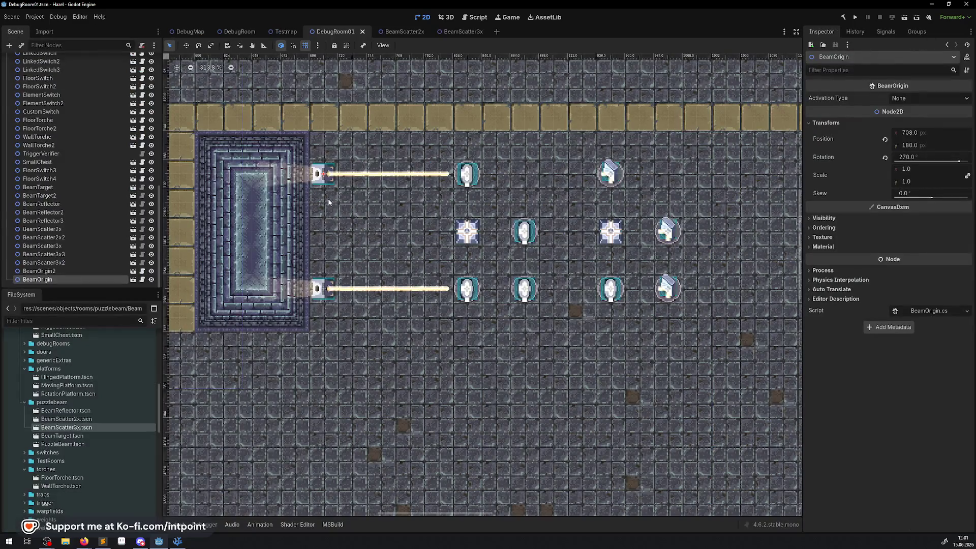
click(132, 279)
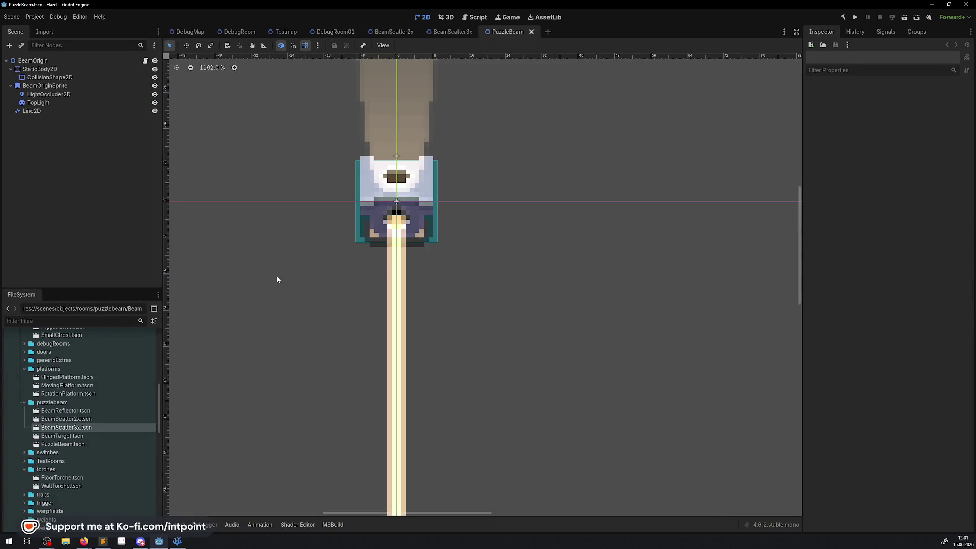
click(33, 111)
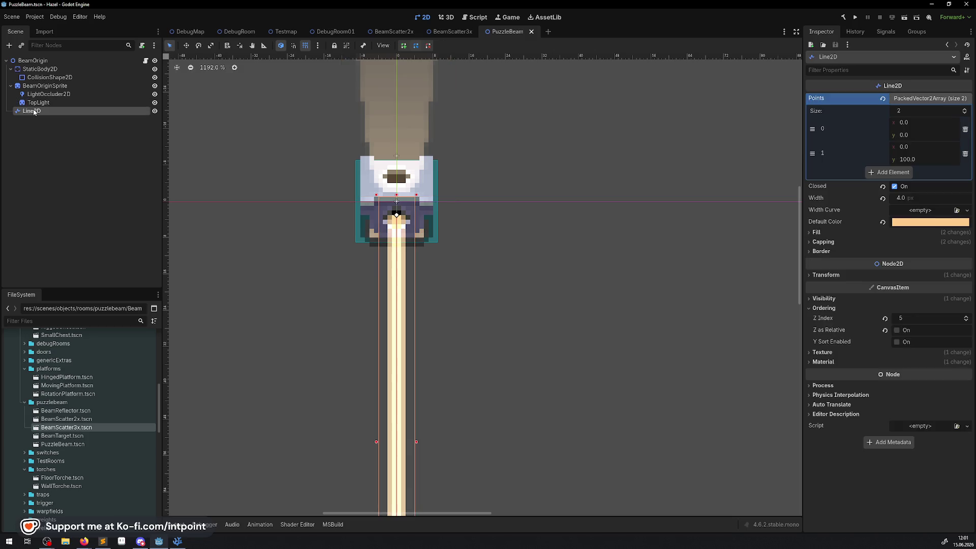
- Keep the Line2D position at 0, set Points[0] y to 3.0, save, and run the game
click(821, 276)
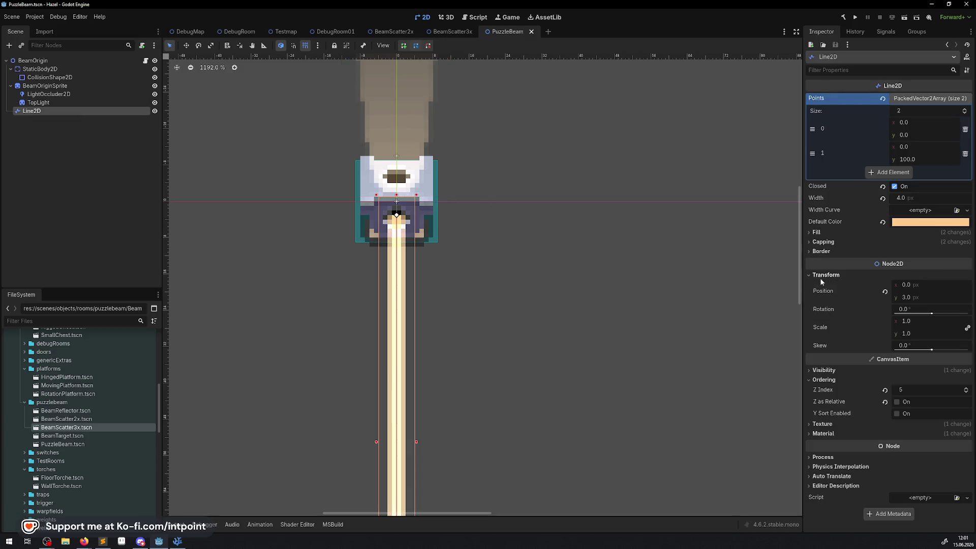
click(909, 298)
text(0)
key(Return)
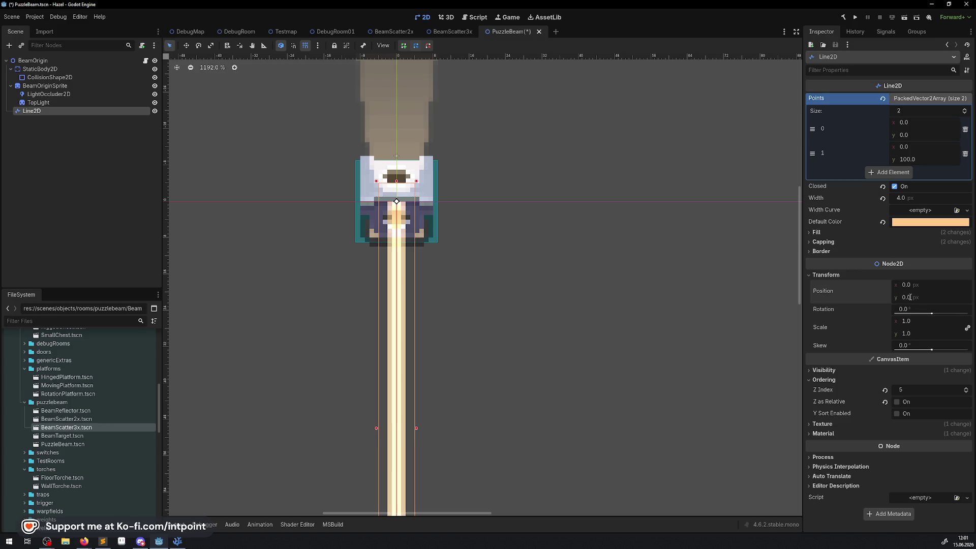
click(909, 301)
text(3)
key(Return)
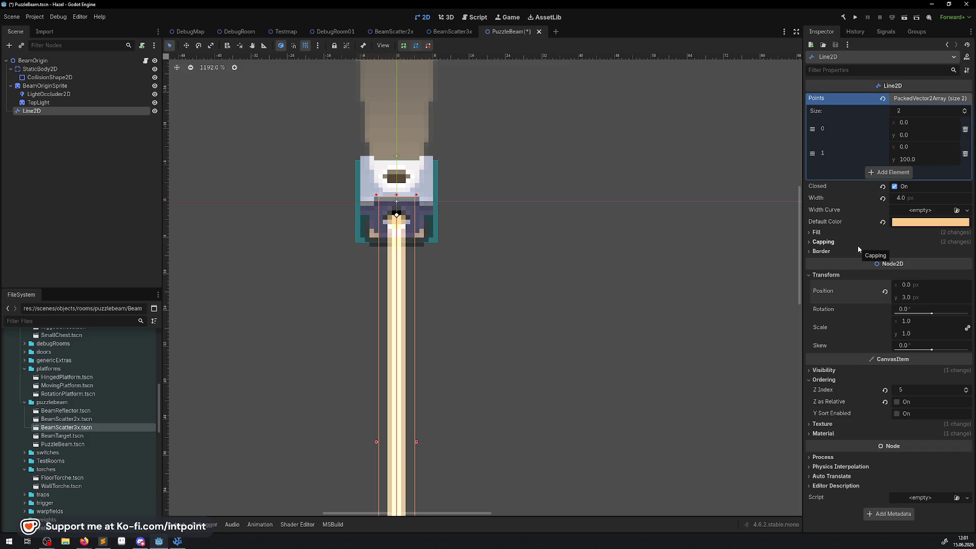
click(909, 298)
key(Return)
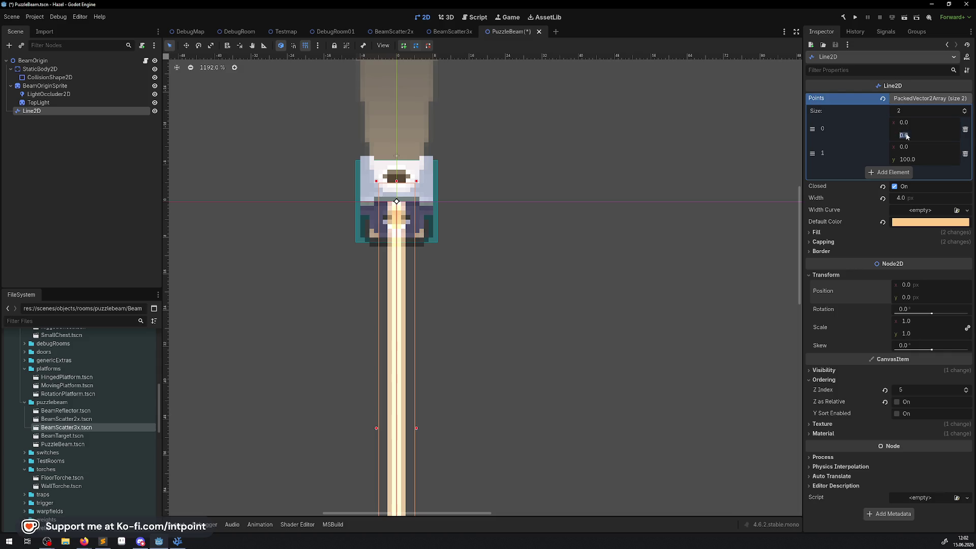
text(3)
key(Return)
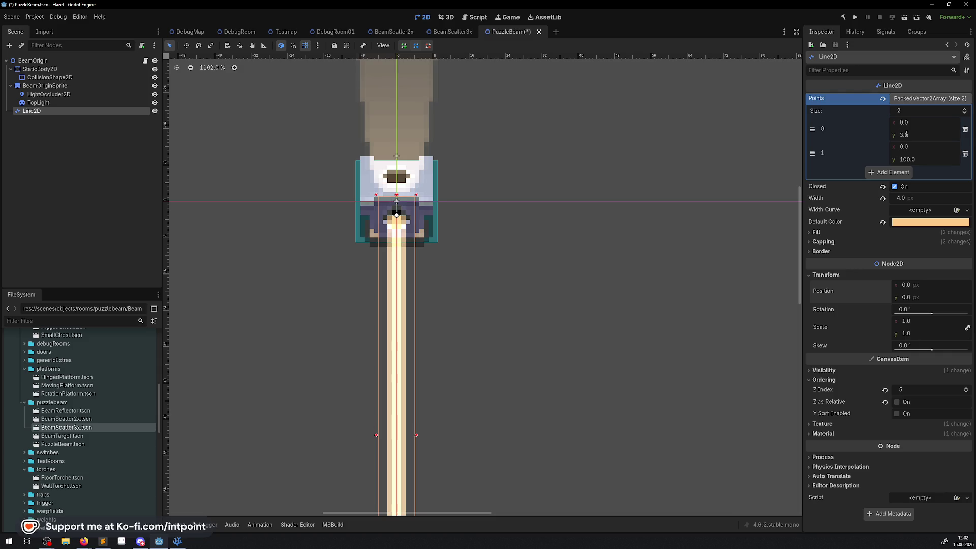
key(ctrl+s)
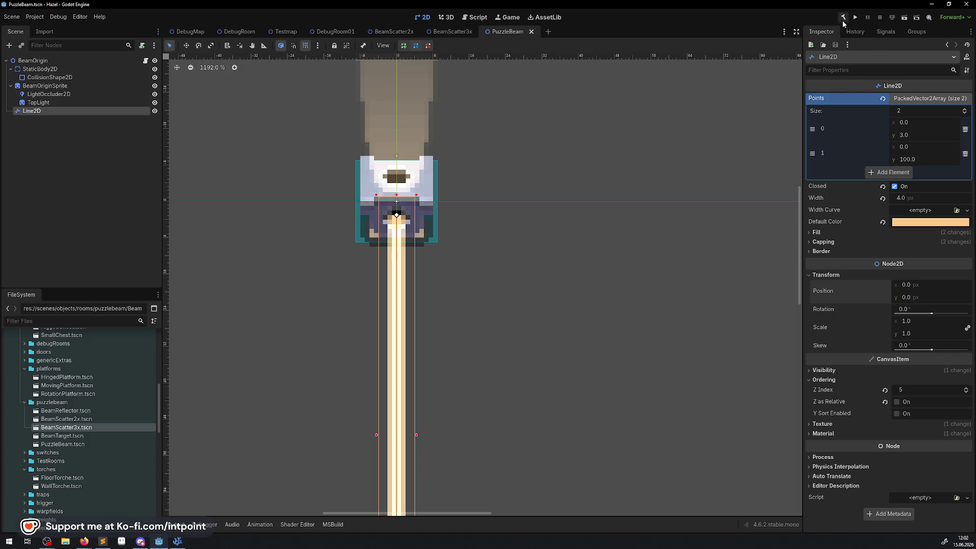
click(854, 19)
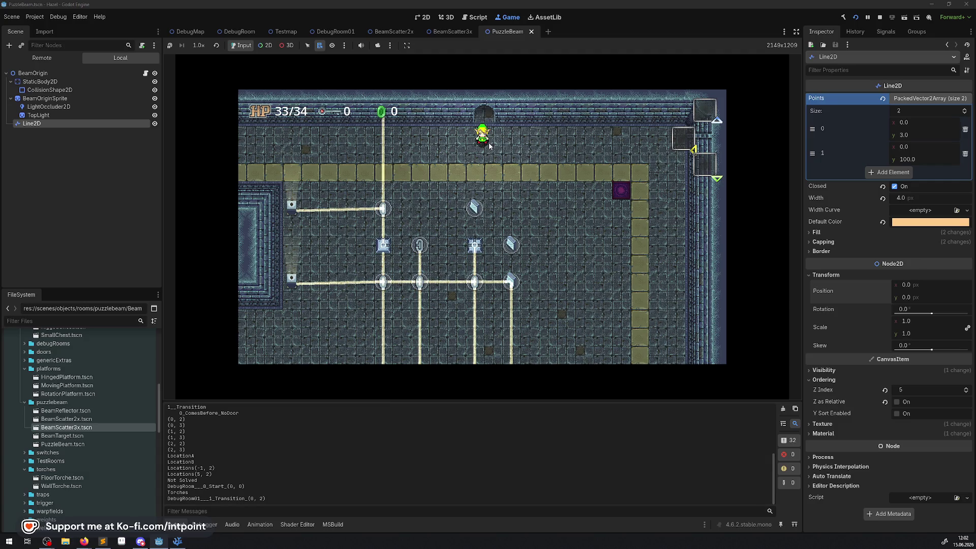
- Set the Line2D's Points[0] to x 3, y 0, then stop the game with F8
click(924, 122)
text(3)
key(Tab)
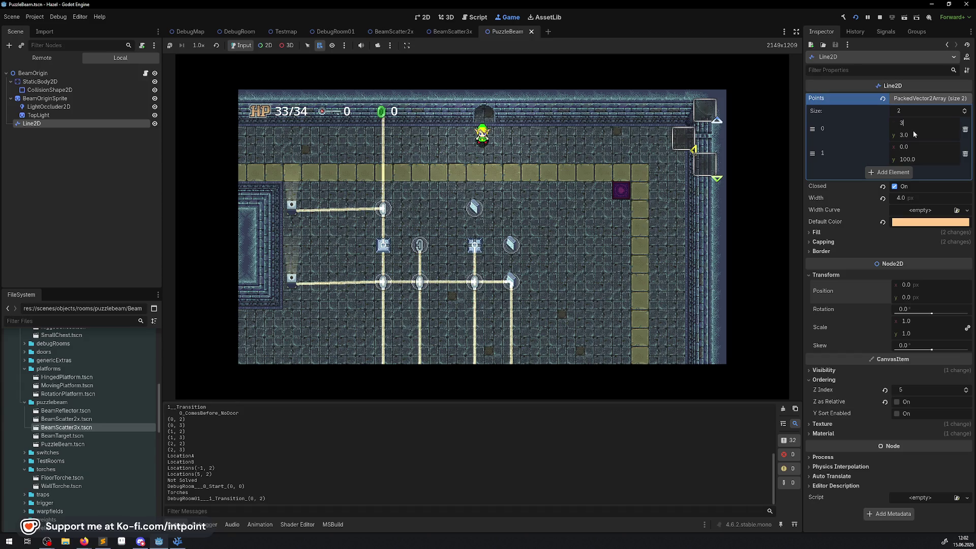
text(0)
key(Return)
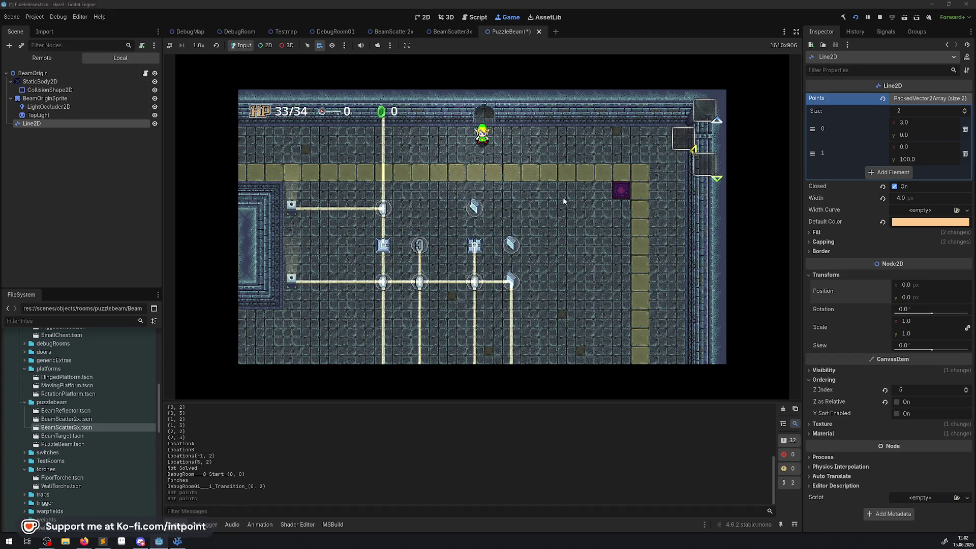
key(F8)
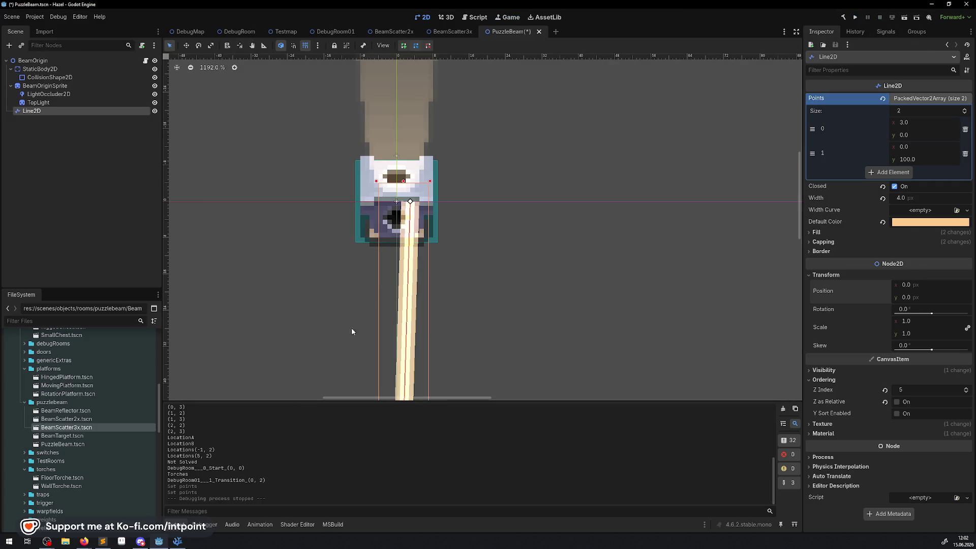
- Scroll through BeamOrigin.cs in VS Code and select the Line2D.SetPointPosition( call on line 85
click(181, 540)
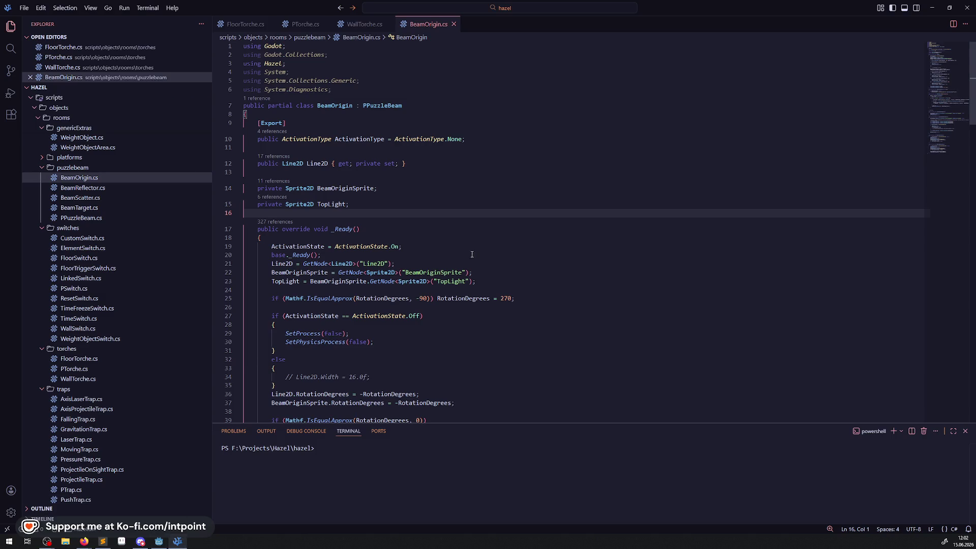
scroll(472, 255, down, 4)
scroll(419, 303, down, 3)
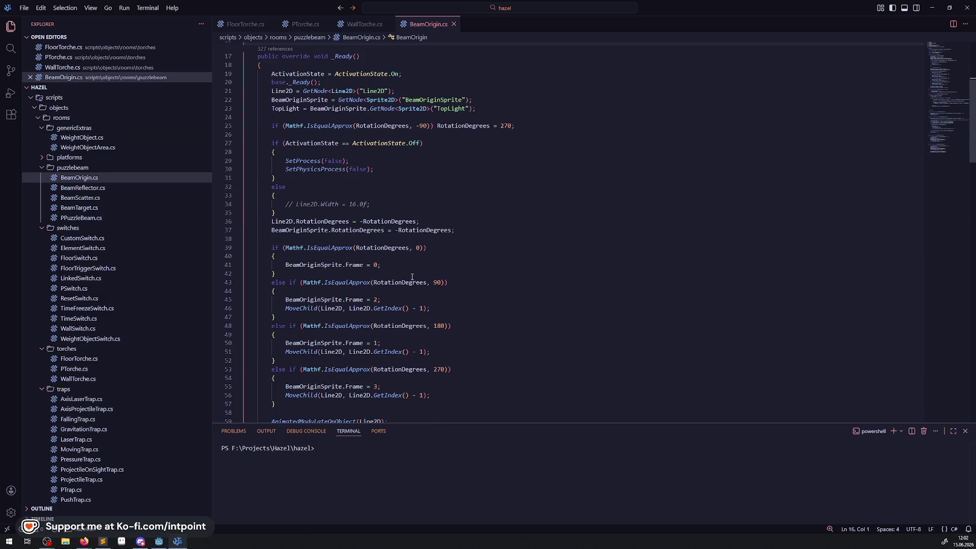
scroll(412, 277, down, 2)
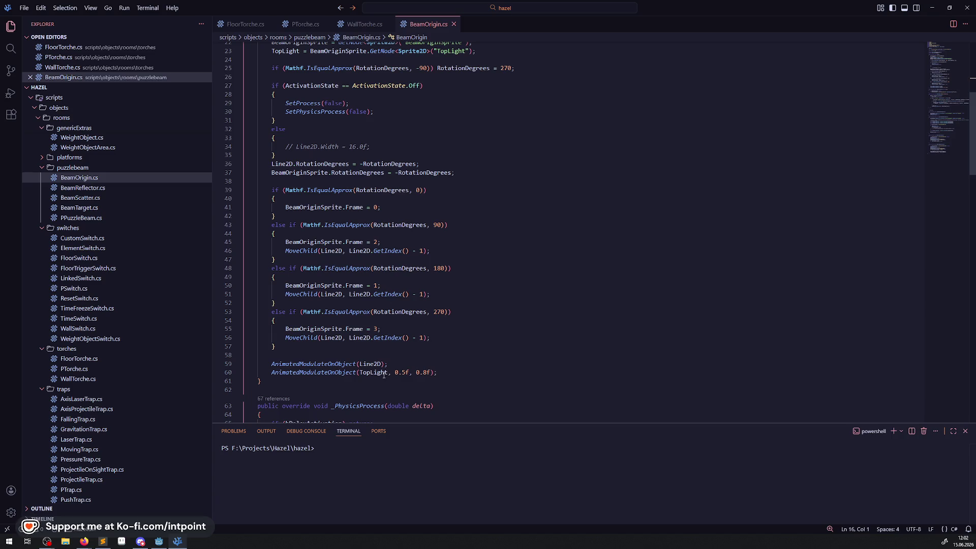
scroll(326, 372, down, 10)
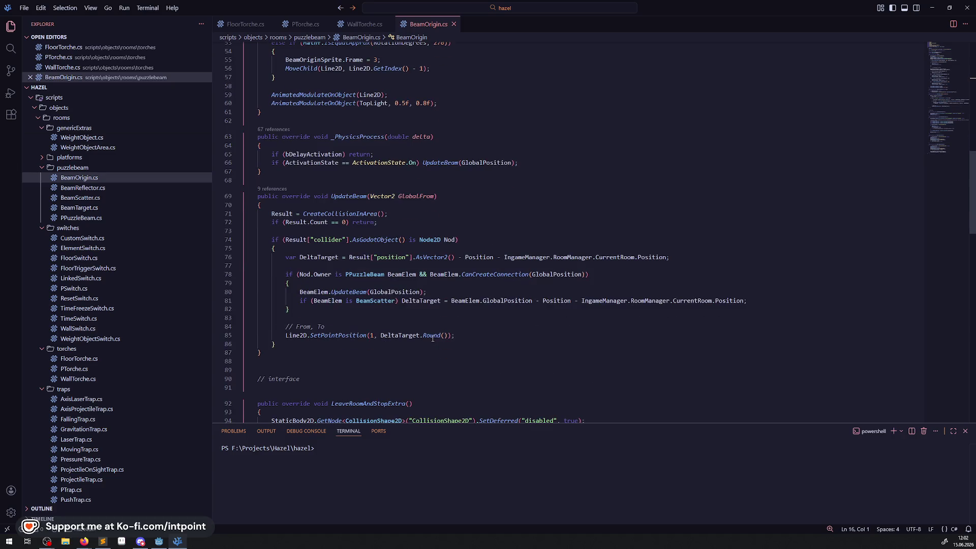
scroll(409, 310, down, 10)
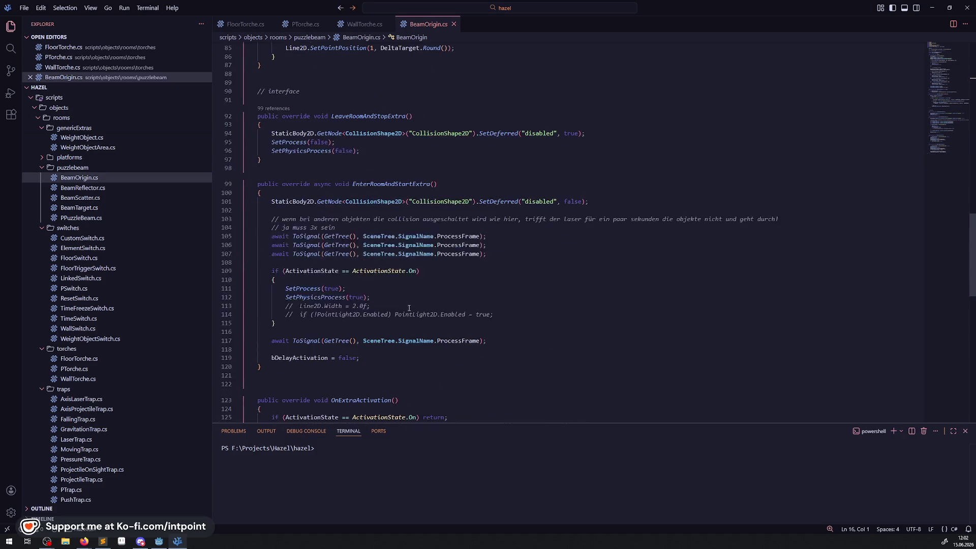
scroll(409, 310, down, 9)
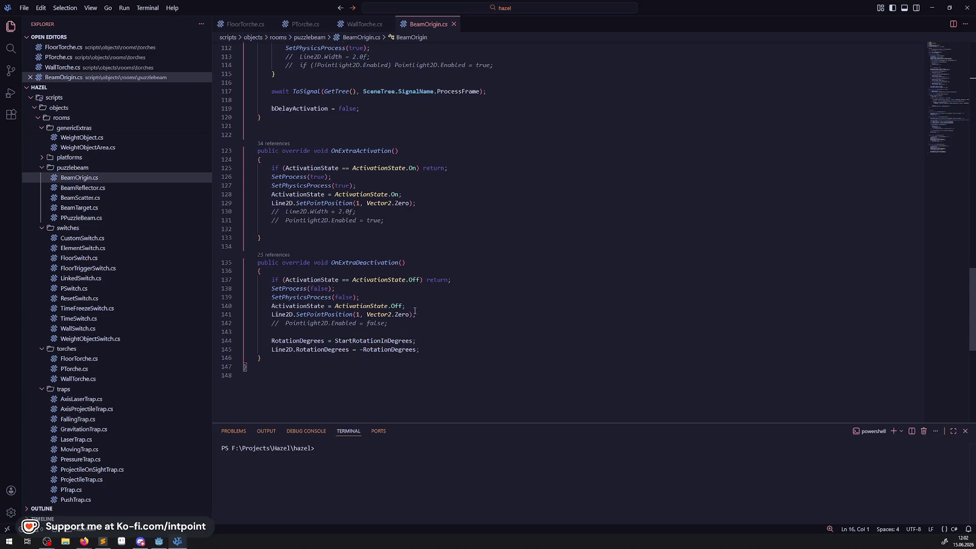
scroll(475, 340, up, 14)
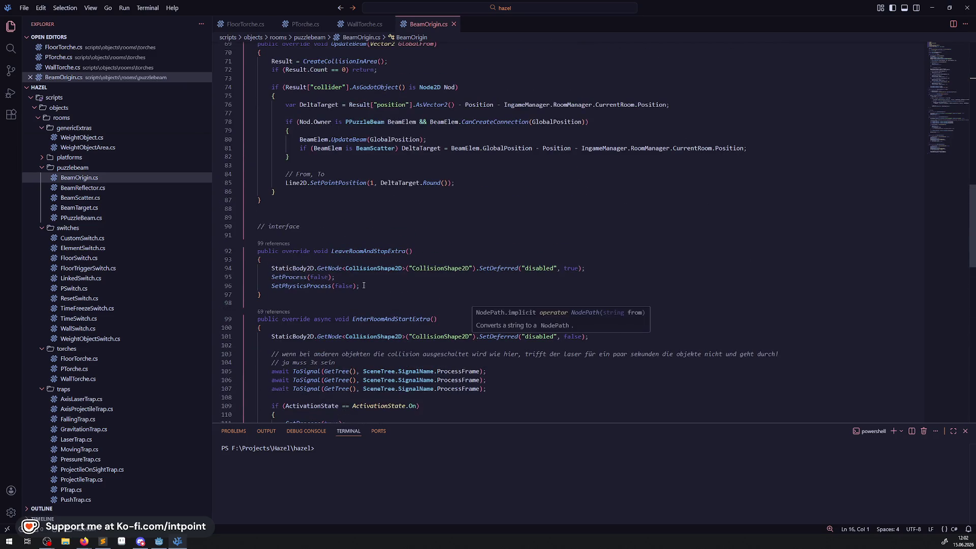
drag(279, 182, 375, 183)
key(ctrl+c)
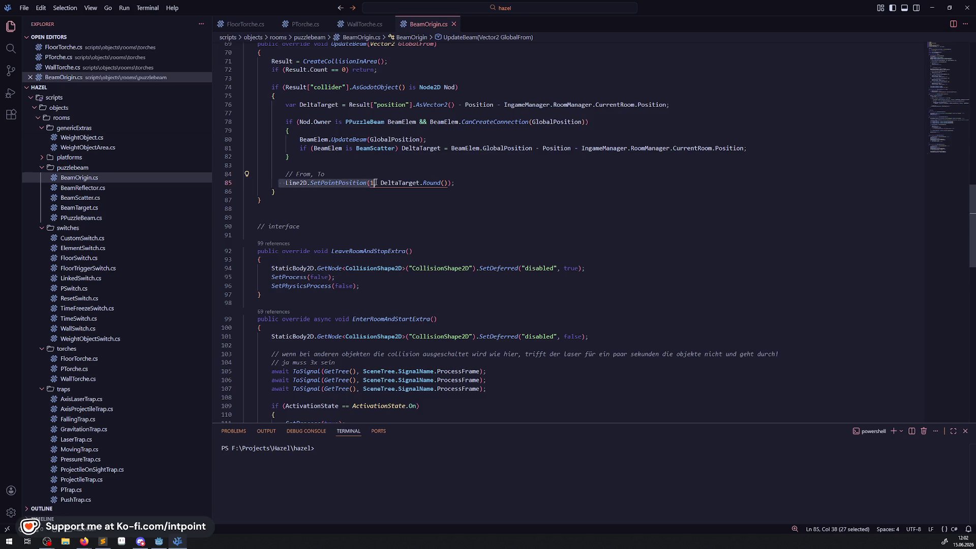
scroll(398, 281, up, 18)
- Add a Line2D.SetPointPosition(0, new Vector2(...)) call after line 41 and save
click(398, 283)
key(Return)
key(ctrl+v)
key(BackSpace)
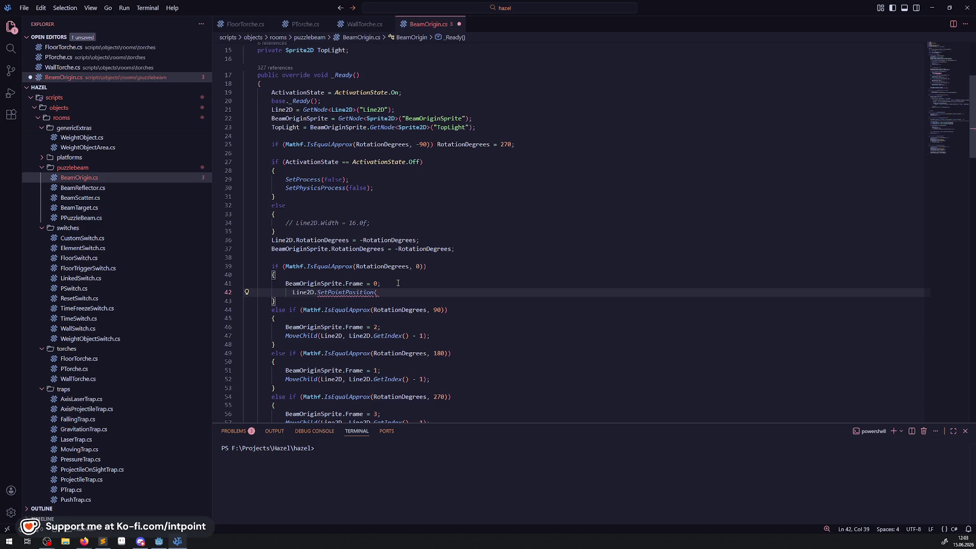
text(0, new Vect)
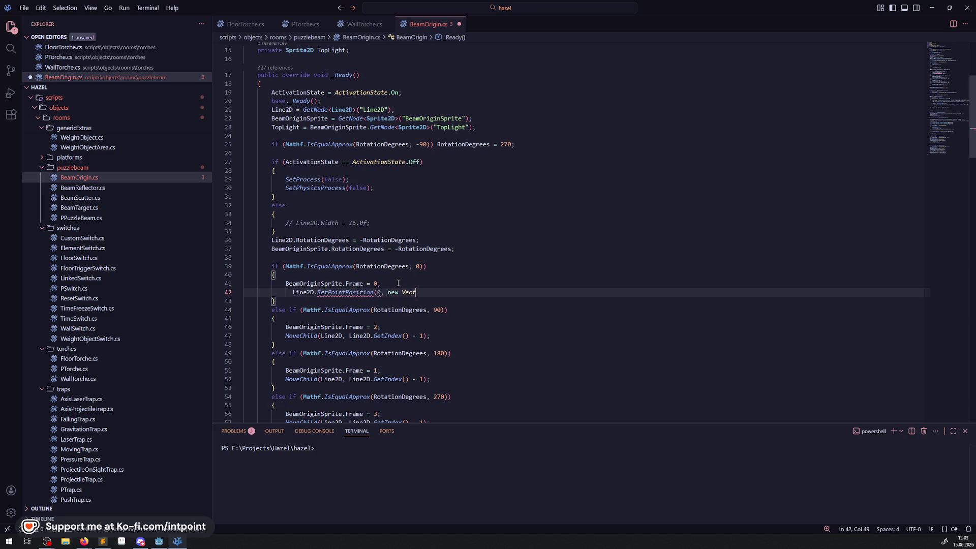
text(or2());)
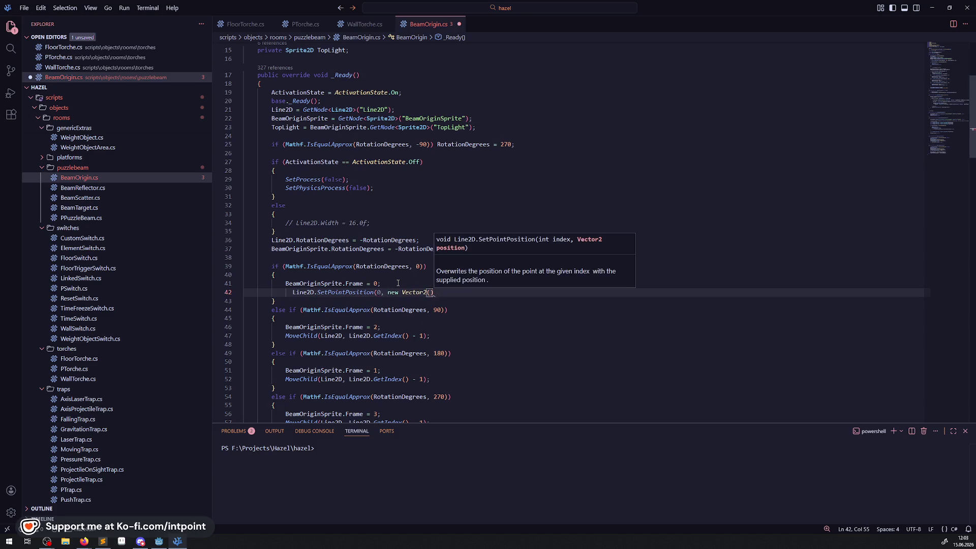
key(ctrl+s)
mouse_move(341, 290)
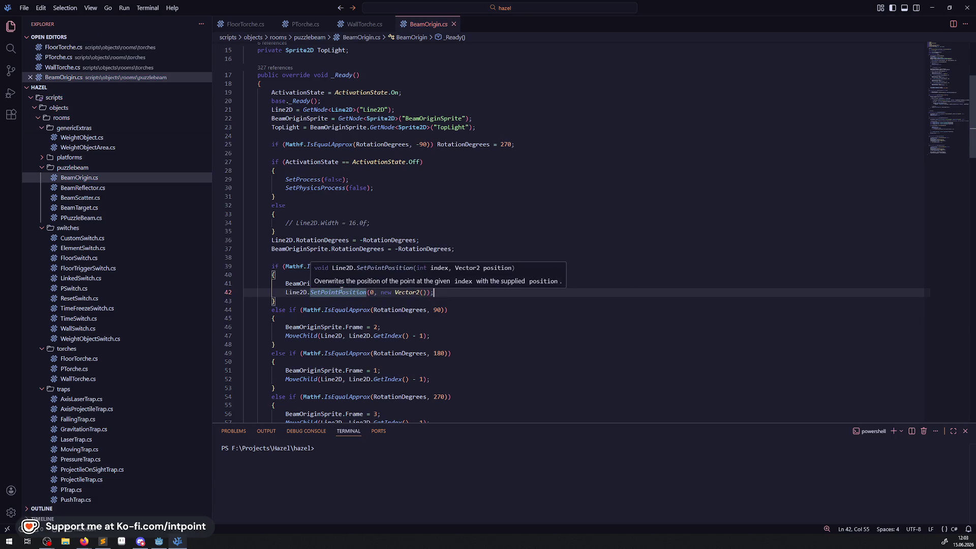
key(Up)
key(Up)
key(Up)
- Fill the new call's Vector2 with (0,3), save, and select line 42 for copying
click(422, 294)
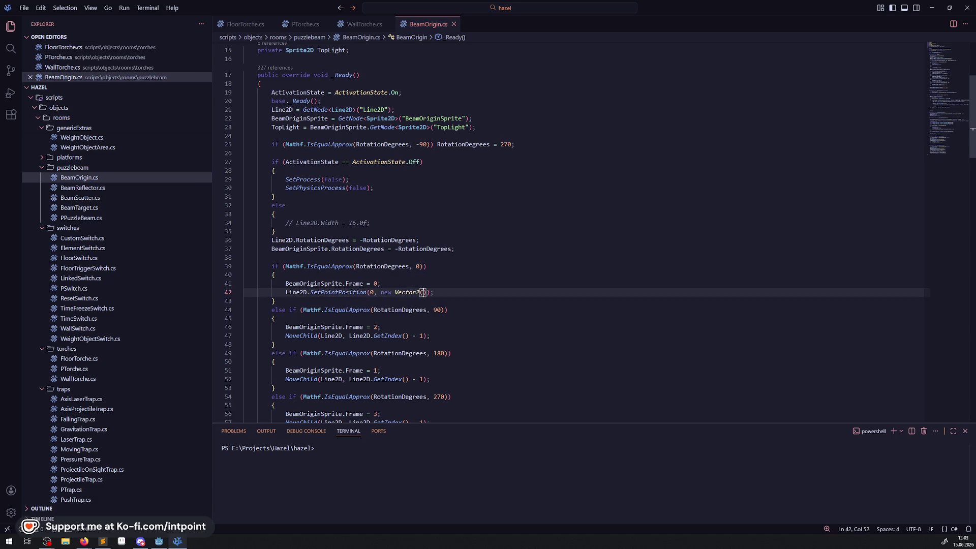
text(0,3)
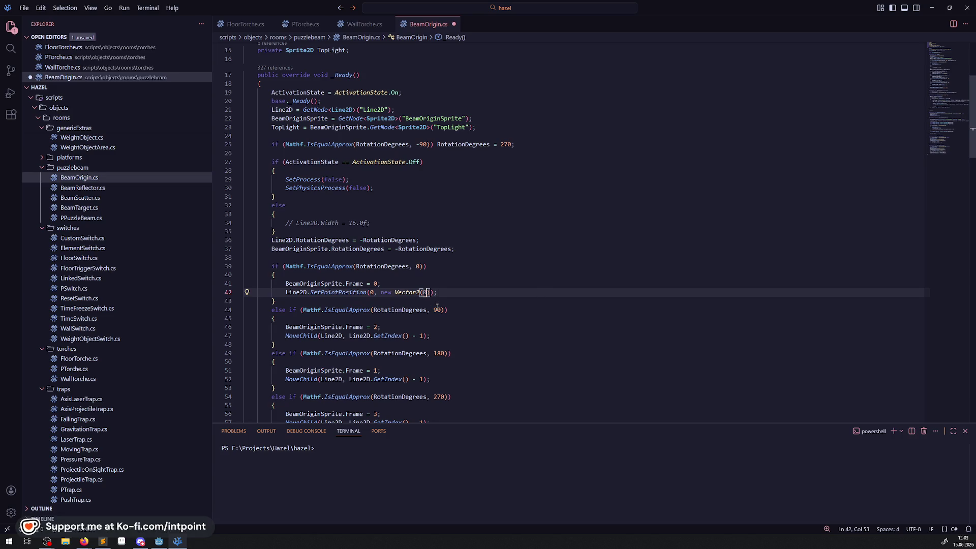
key(ctrl+s)
drag(447, 292, 258, 291)
key(ctrl+c)
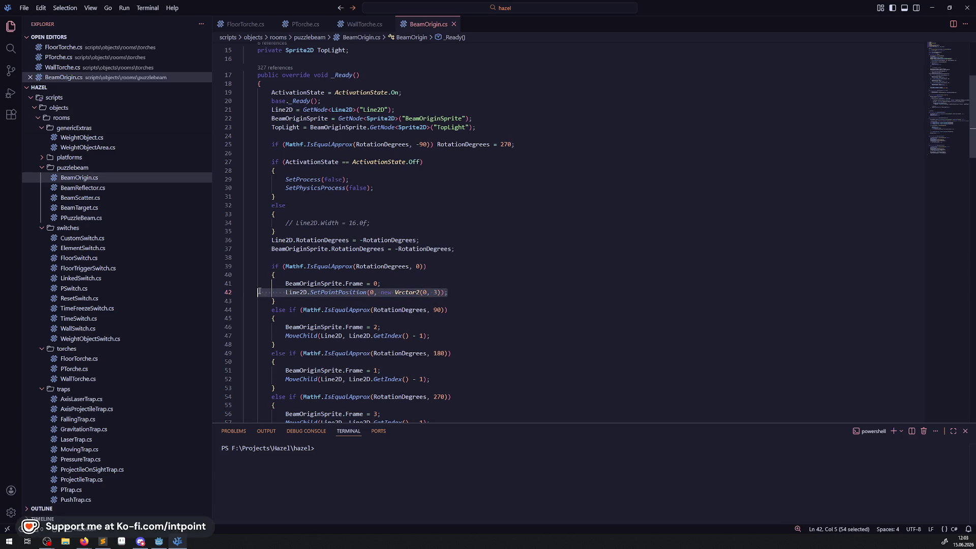
scroll(459, 329, down, 2)
- Paste the start-point line into the 180° case and into the 90° case with (3,0)
click(441, 321)
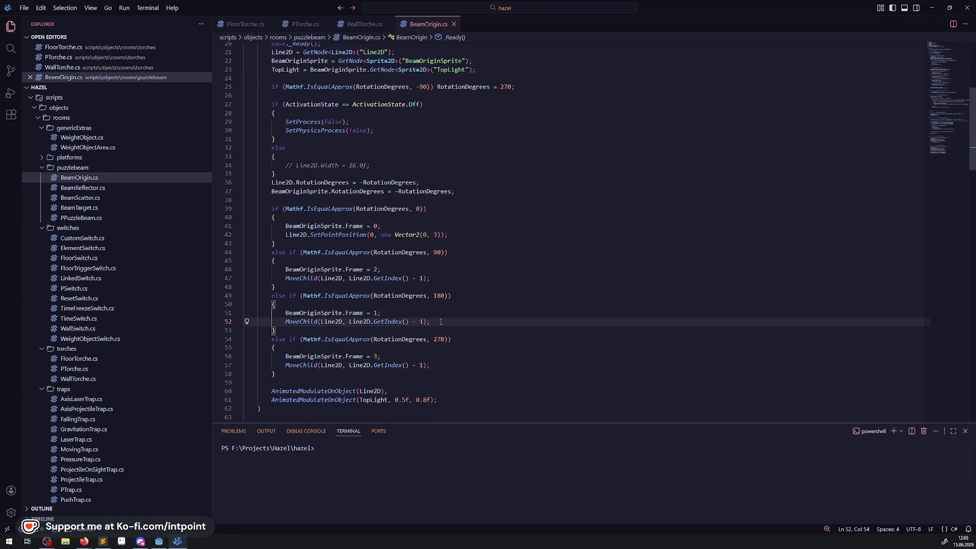
key(Return)
key(ctrl+v)
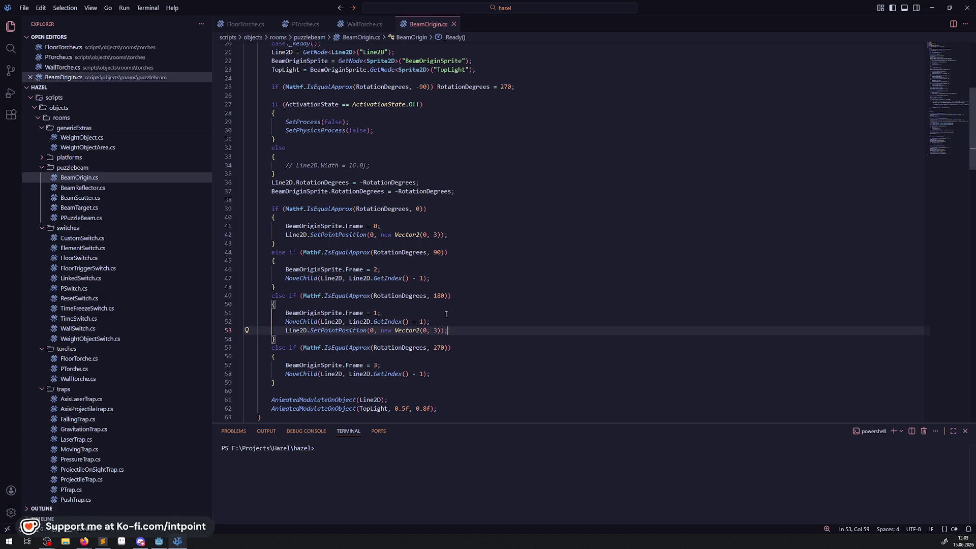
click(452, 278)
key(Return)
key(ctrl+v)
key(Left)
key(Left)
key(Left)
key(BackSpace)
key(BackSpace)
key(BackSpace)
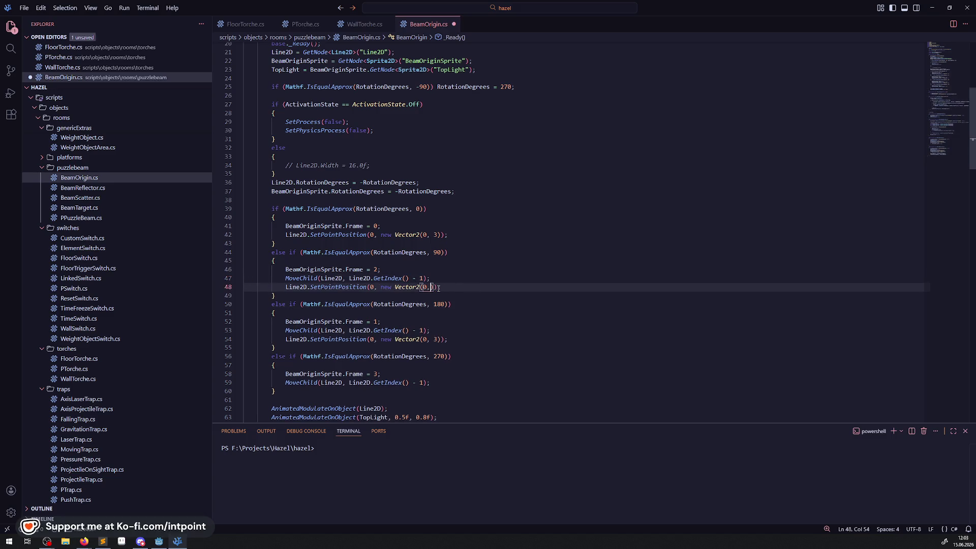
text(3,0)
- Add the start-point line with Vector2(3, 0) to the 270° case, save, and return to Godot
scroll(437, 305, down, 1)
click(431, 363)
key(Return)
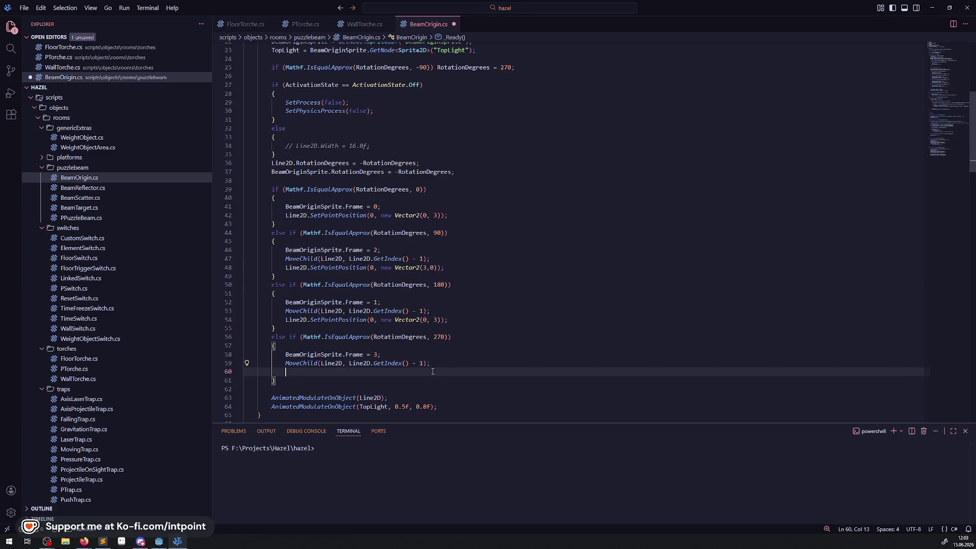
key(ctrl+v)
key(Left)
key(Left)
key(Left)
key(BackSpace)
key(BackSpace)
key(BackSpace)
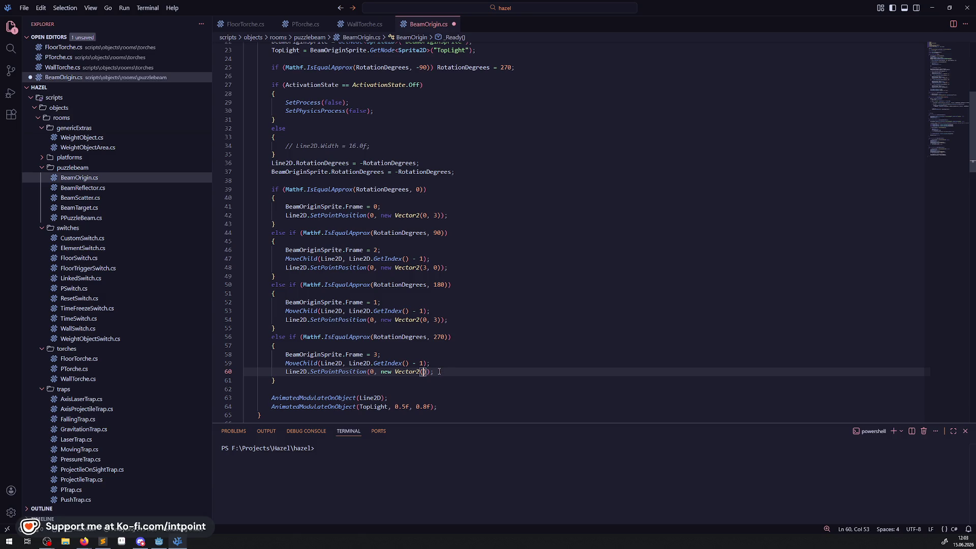
text(3, 0)
key(ctrl+s)
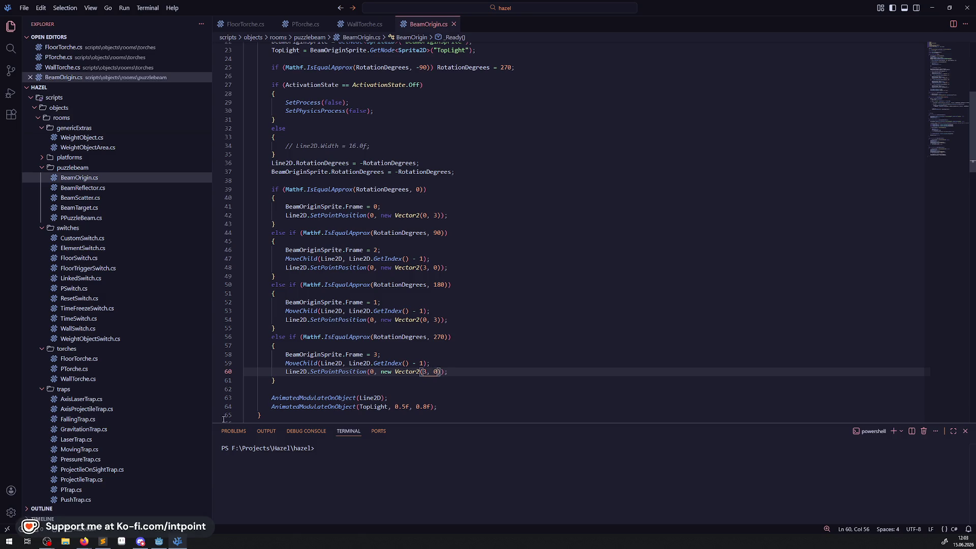
click(159, 540)
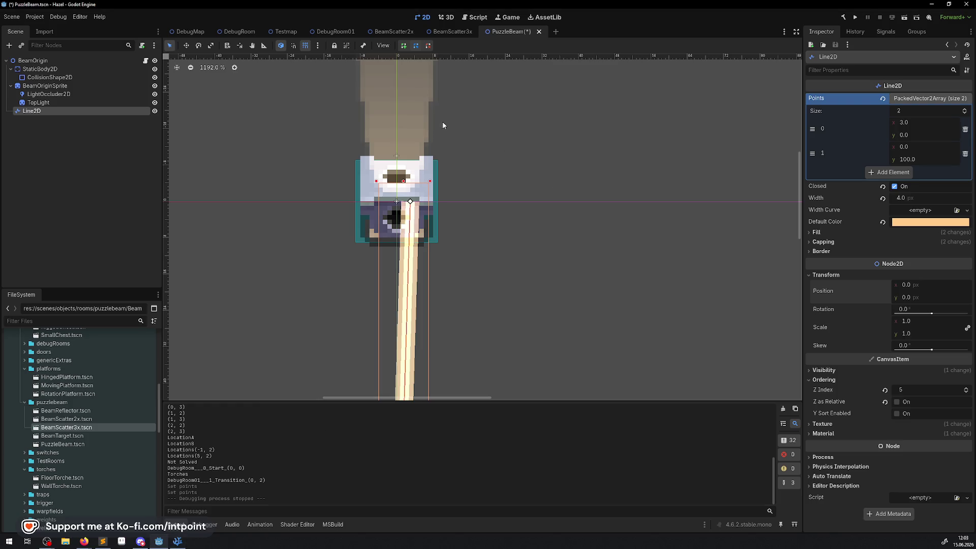
- Set Line2D Points[0].x and Points[1].y to 0, save PuzzleBeam, and reopen DebugRoom01
click(907, 122)
text(0)
key(Return)
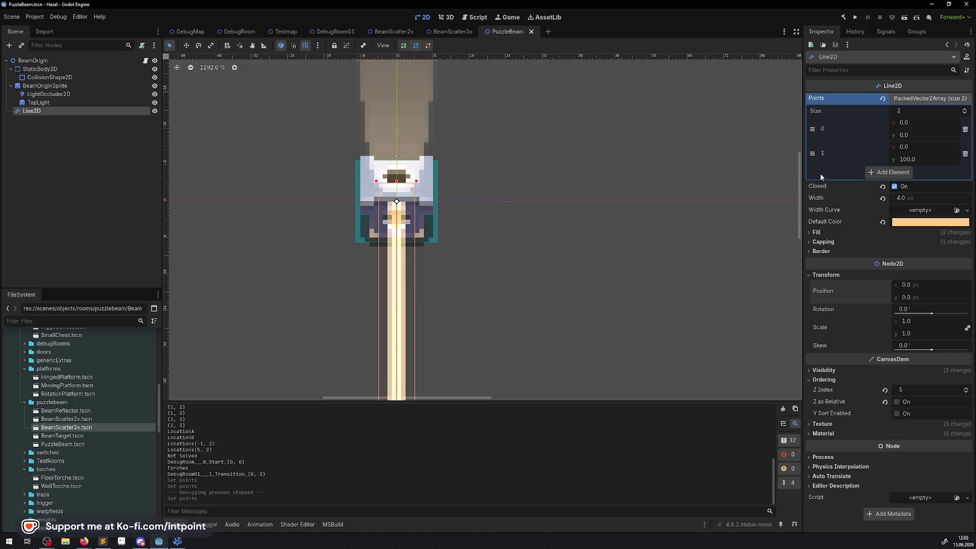
click(914, 160)
text(0)
key(Return)
key(ctrl+s)
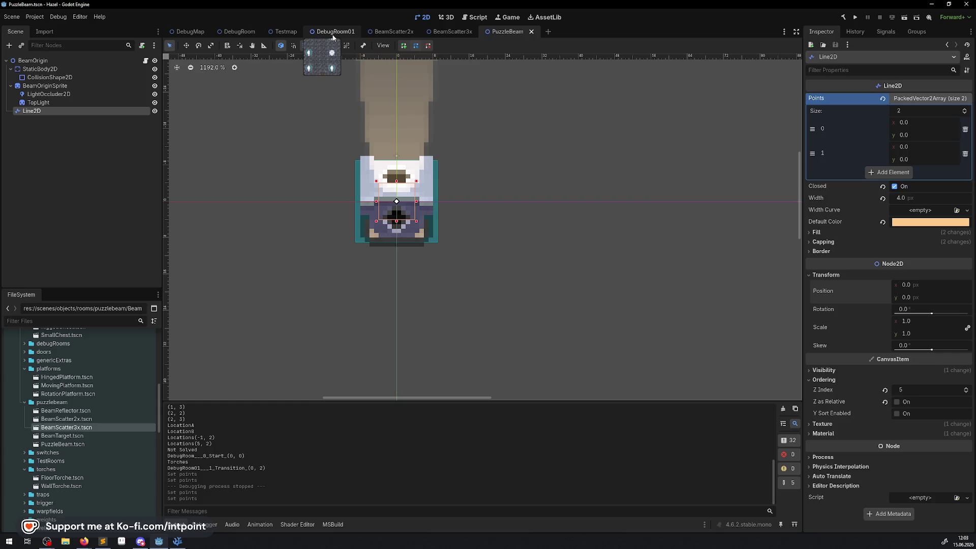
click(316, 34)
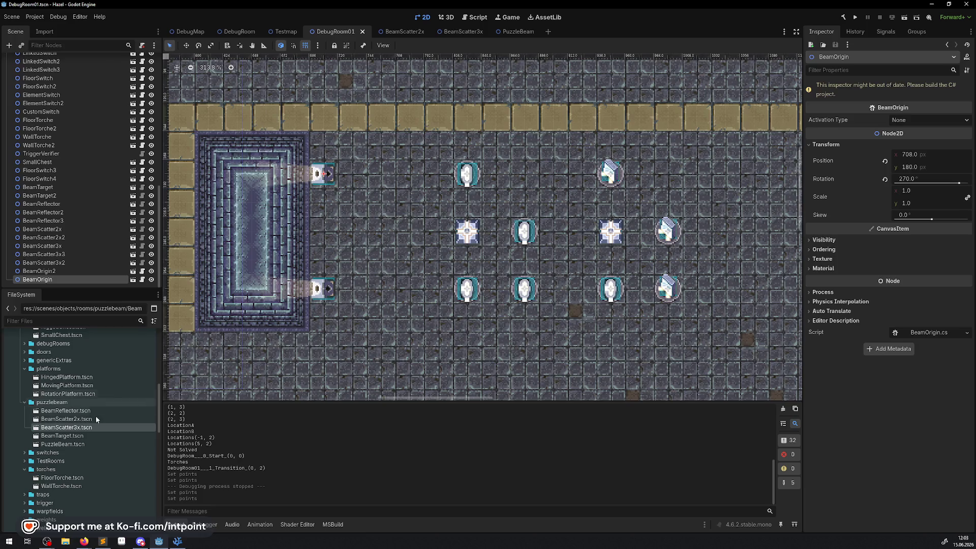
- Duplicate a BeamOrigin twice, placing the two copies side by side near the right wall
right_click(45, 272)
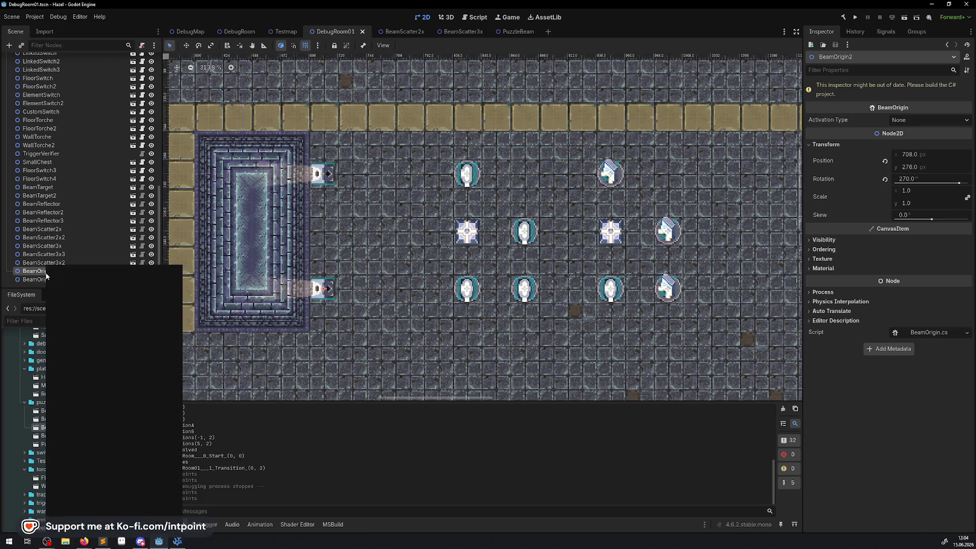
click(73, 395)
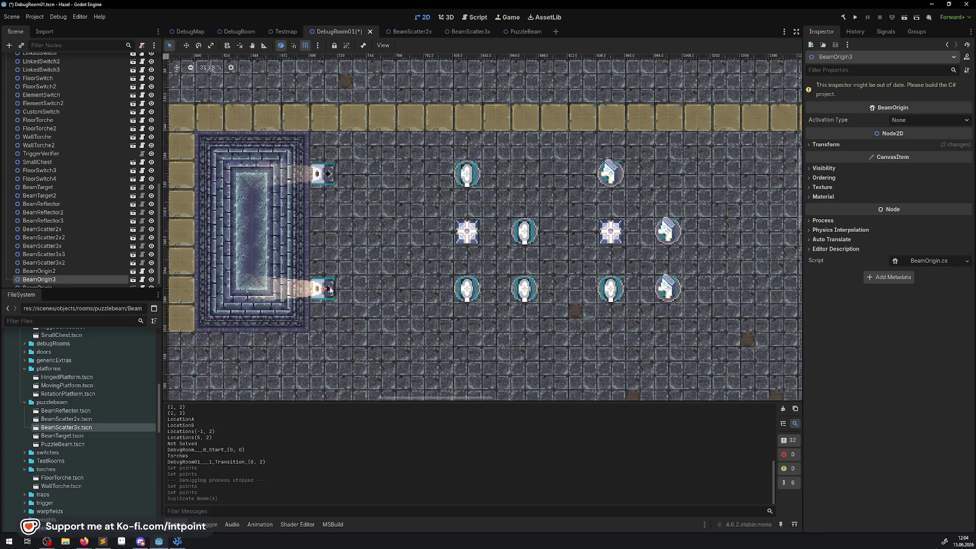
mouse_move(323, 288)
mouse_down()
mouse_move(714, 201)
mouse_move(349, 102)
mouse_move(375, 157)
mouse_move(171, 112)
mouse_move(191, 108)
mouse_move(652, 235)
mouse_up()
scroll(653, 235, up, 3)
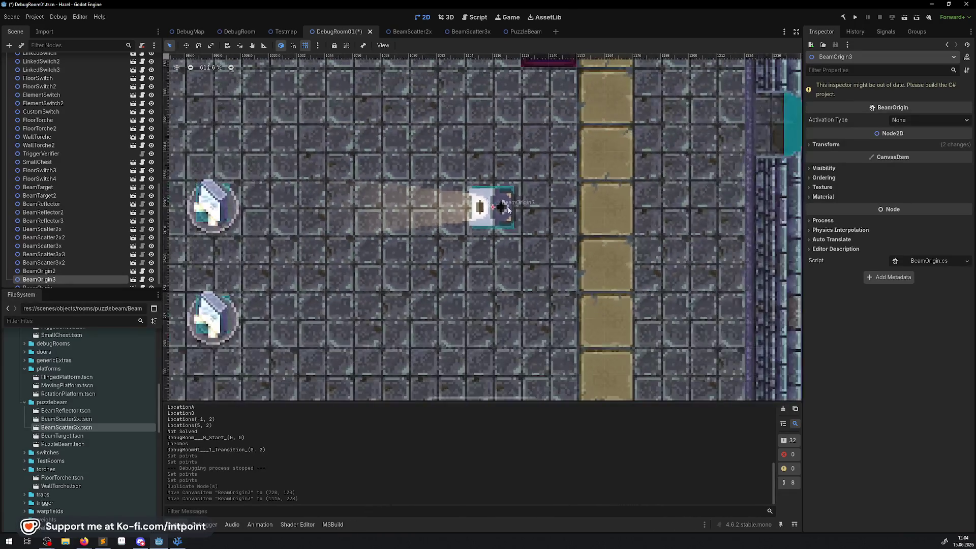
right_click(54, 281)
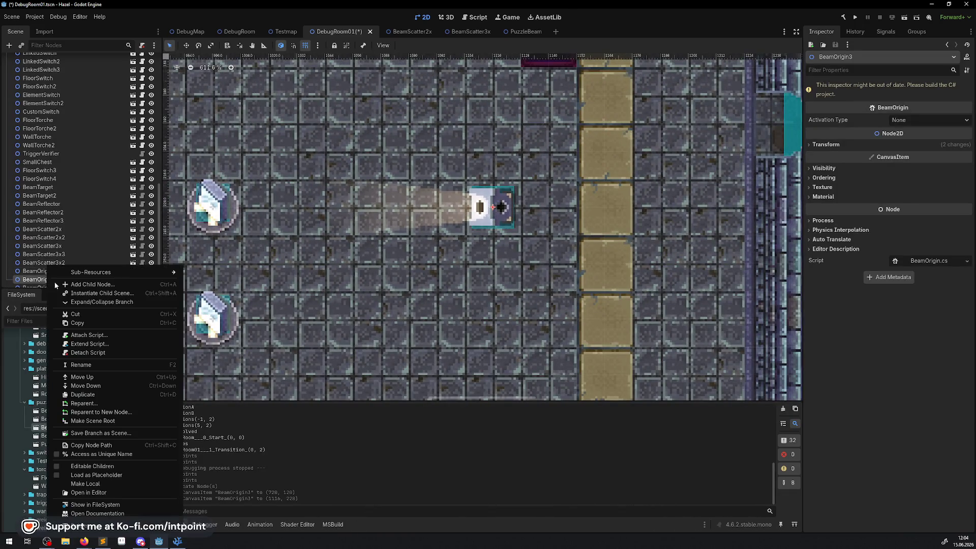
click(98, 392)
drag(472, 214, 416, 213)
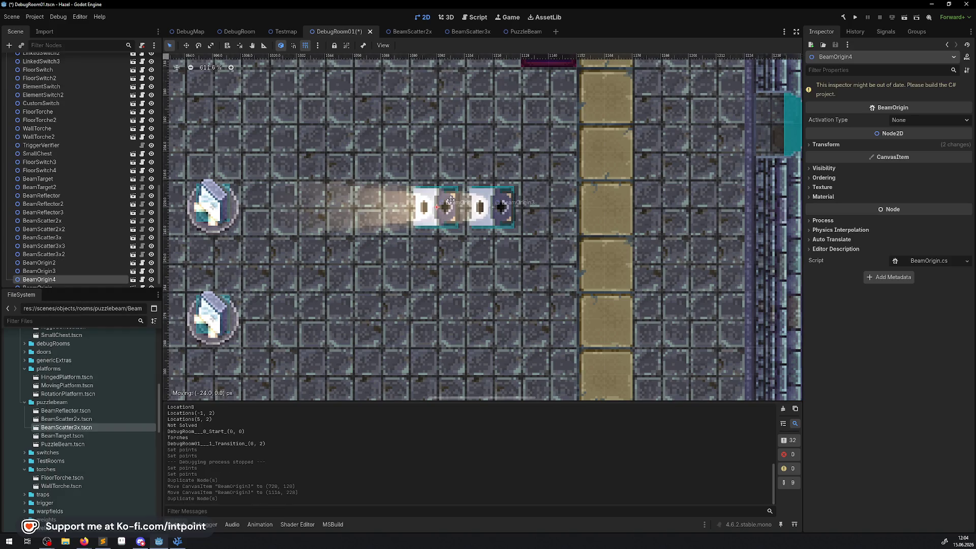
- Duplicate two more emitters, placing one above and one below the pair
right_click(54, 279)
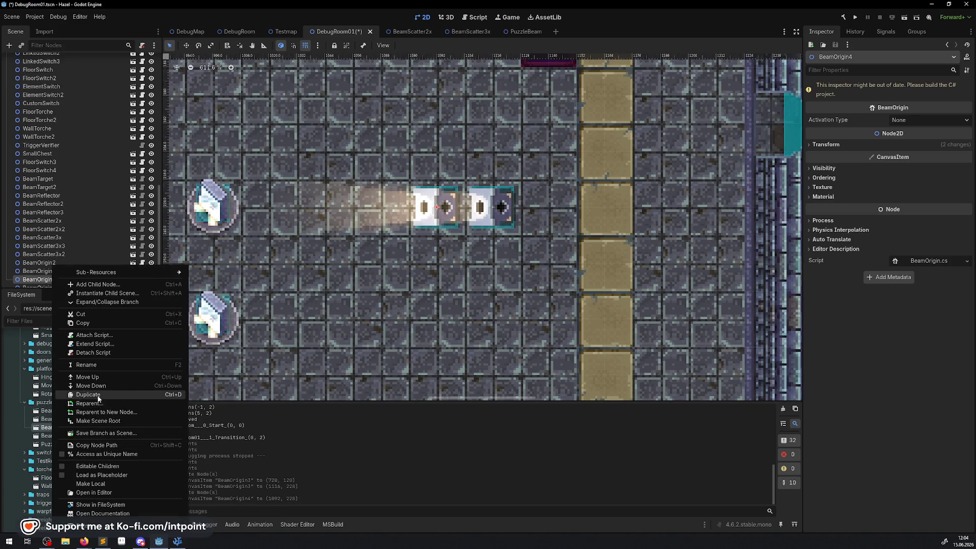
click(89, 395)
mouse_move(433, 207)
mouse_down()
mouse_move(435, 151)
mouse_move(461, 151)
mouse_up()
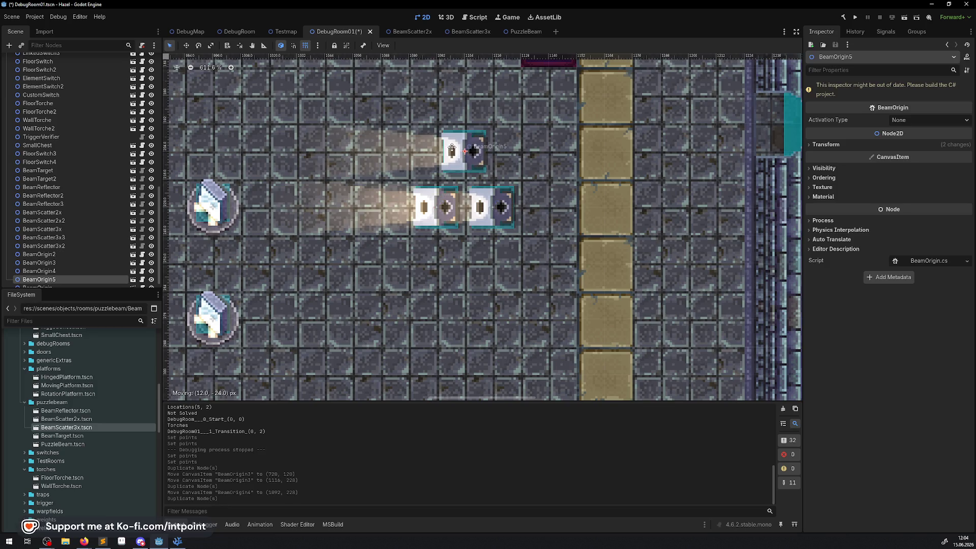
right_click(53, 281)
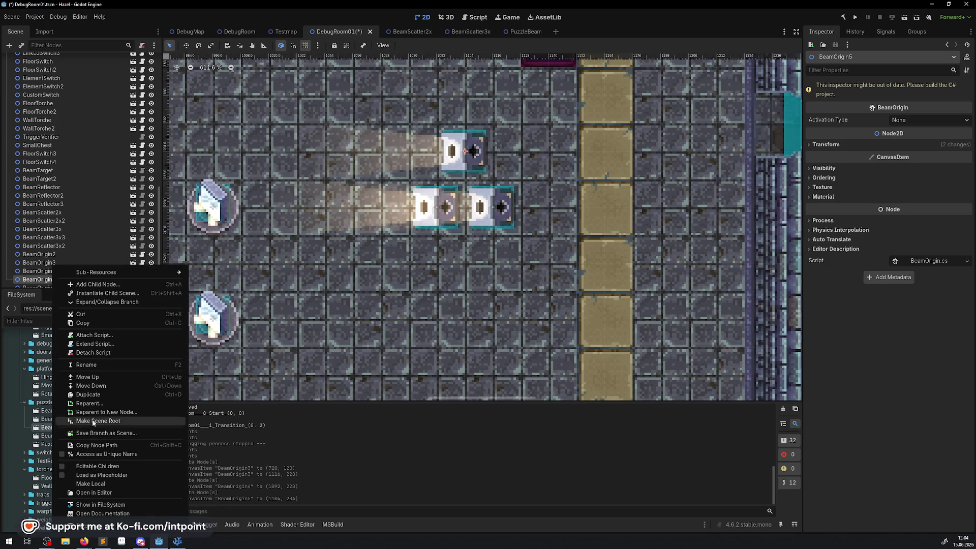
click(89, 395)
drag(462, 151, 462, 263)
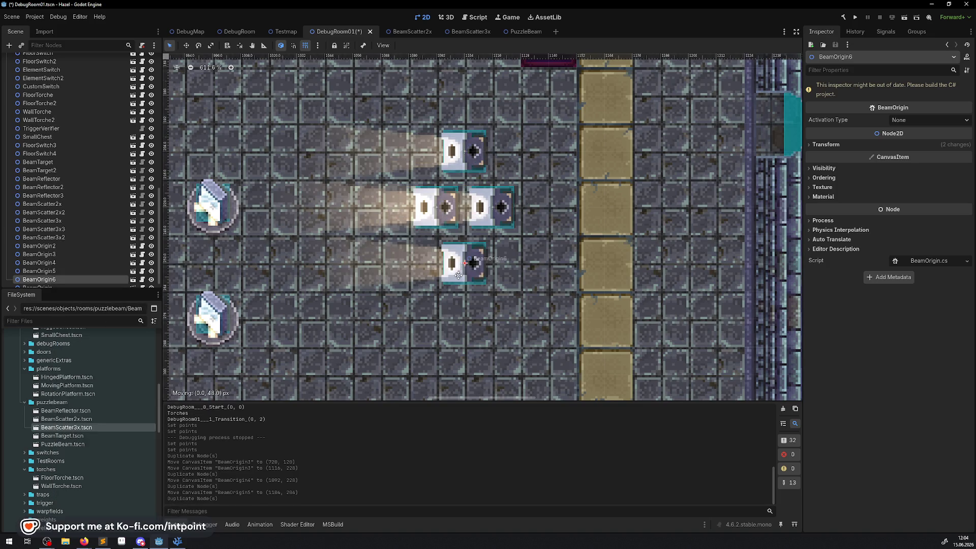
- Shift the left, top and bottom emitters leftward to tidy the cross pattern
click(440, 209)
drag(439, 208, 407, 208)
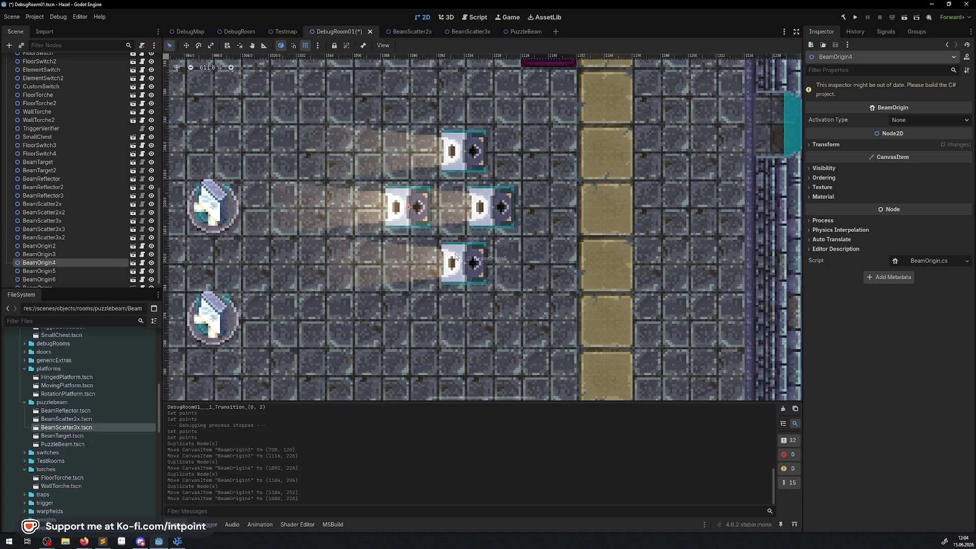
scroll(488, 202, down, 4)
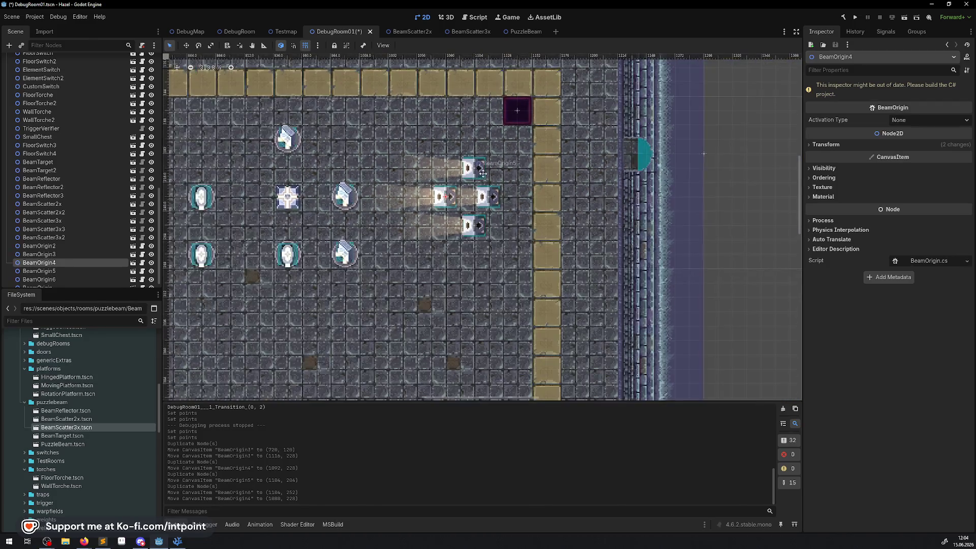
drag(456, 183, 440, 182)
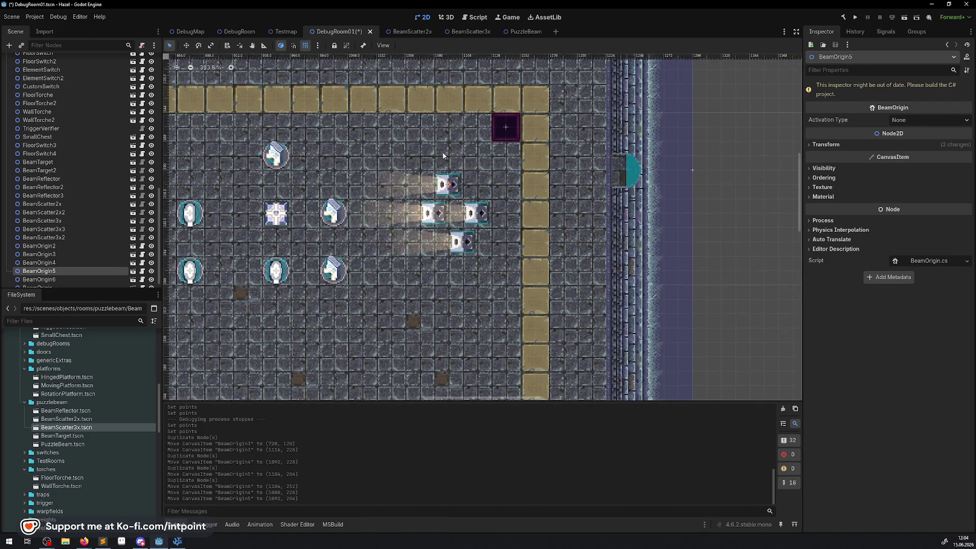
drag(429, 218, 410, 218)
drag(473, 237, 461, 238)
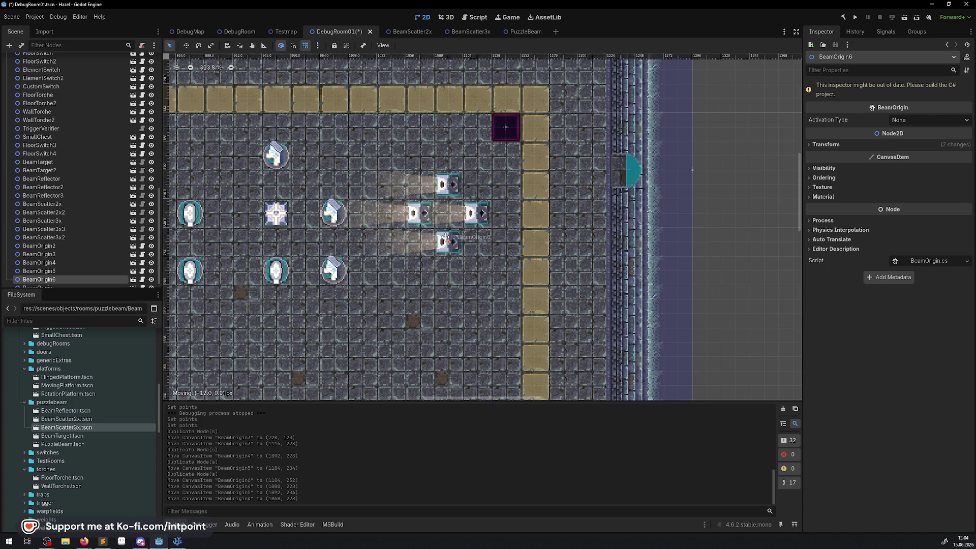
scroll(453, 222, up, 2)
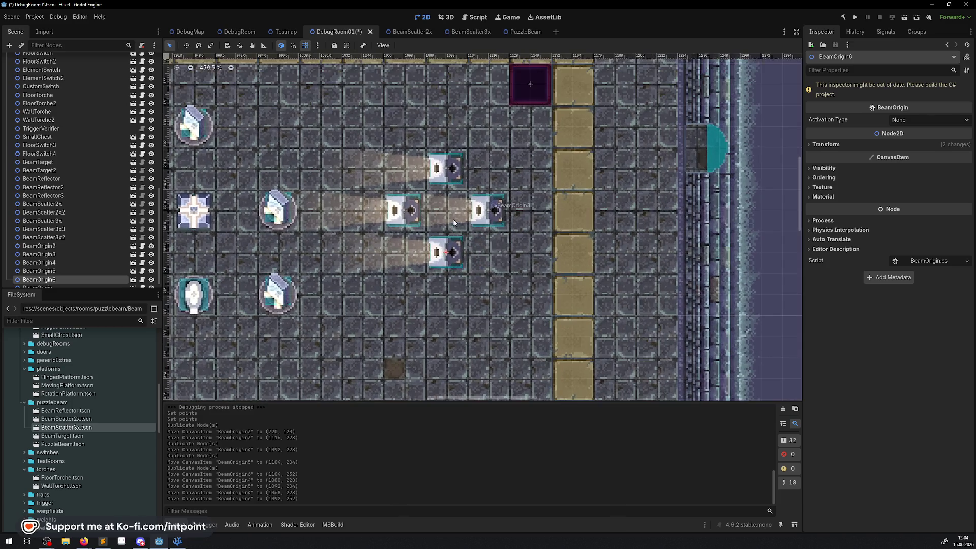
- Rotate the top emitter, BeamOrigin5, to 180°
click(451, 170)
click(833, 146)
click(918, 179)
text(180)
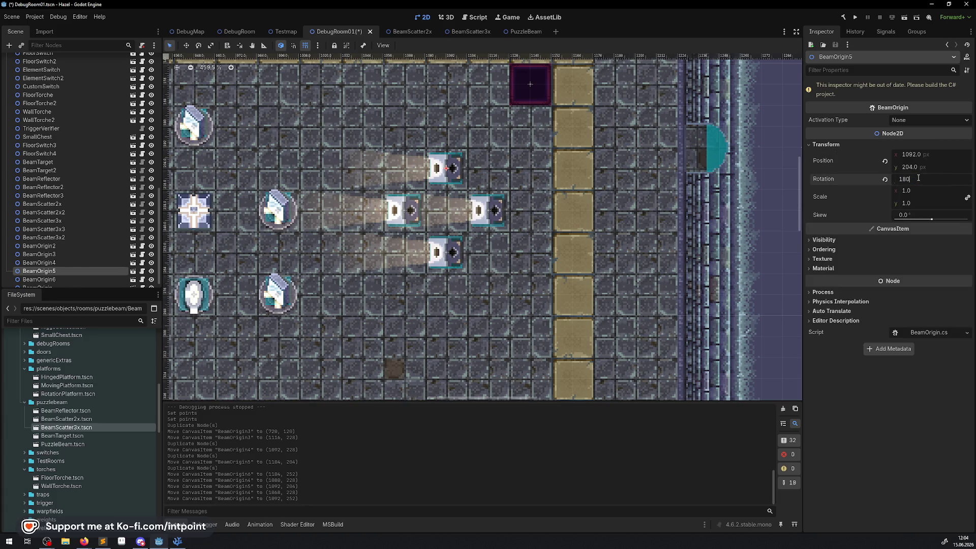
key(Return)
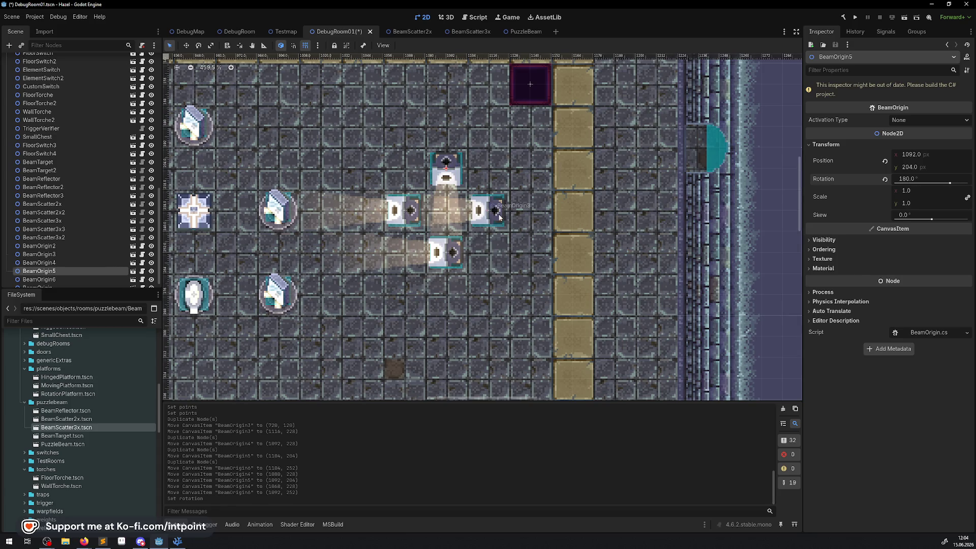
- Rotate the bottom emitter, BeamOrigin6, to 0°
click(500, 218)
click(822, 145)
click(447, 250)
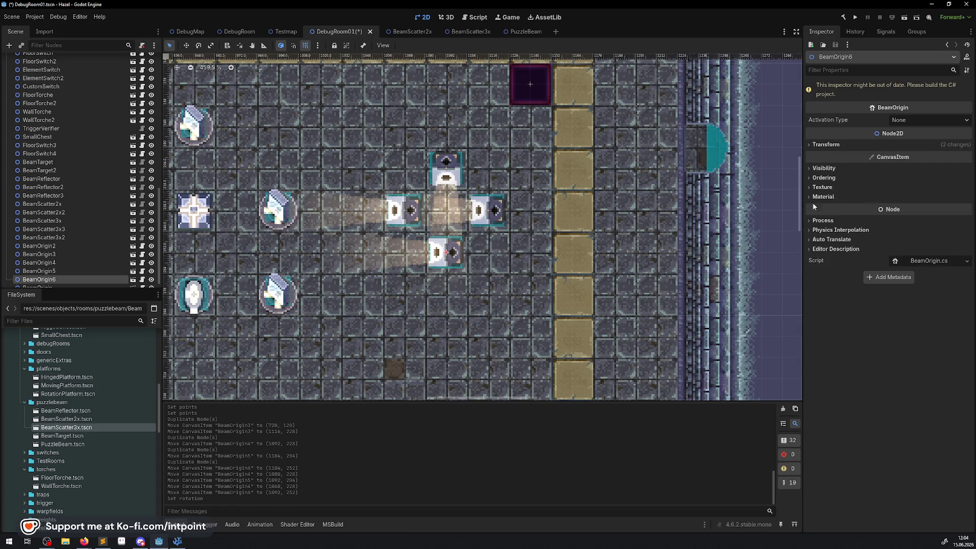
click(851, 144)
click(913, 178)
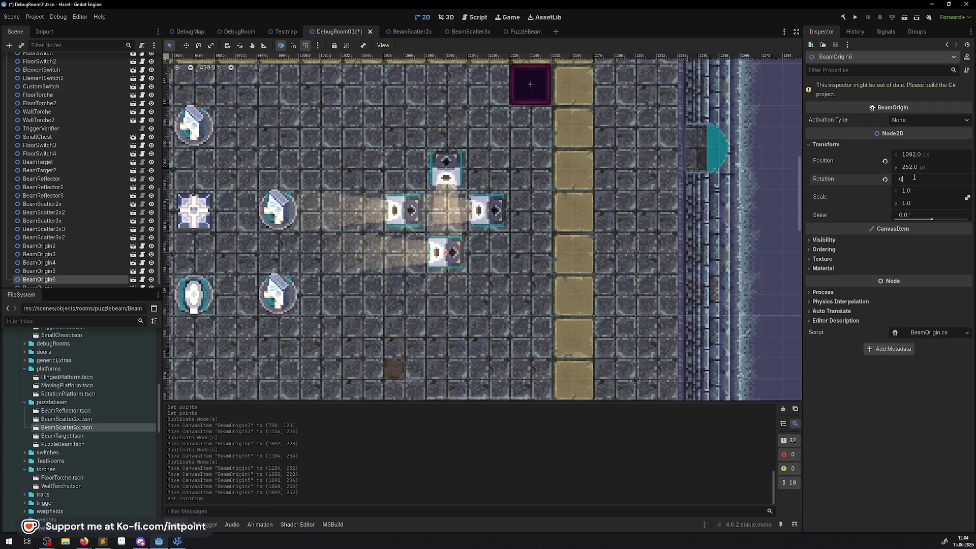
key(Return)
- Rotate the left emitter, BeamOrigin4, to 90°, then pan over and select BeamScatter3x3
click(401, 219)
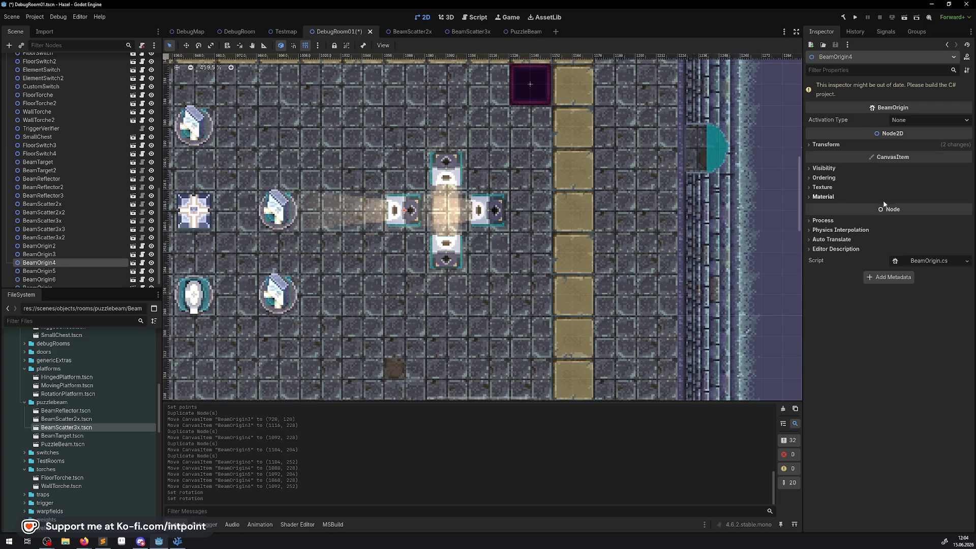
click(839, 145)
text(0)
key(Return)
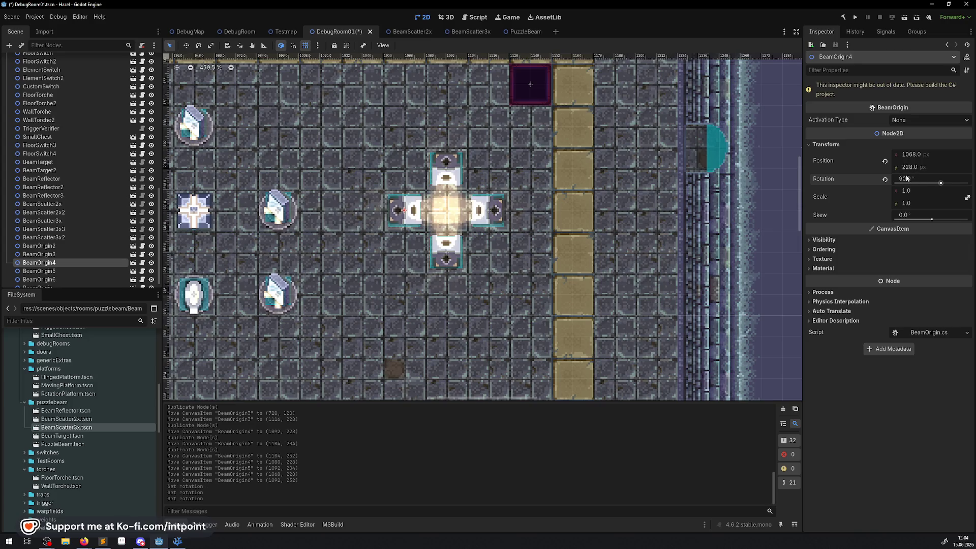
drag(296, 220, 562, 236)
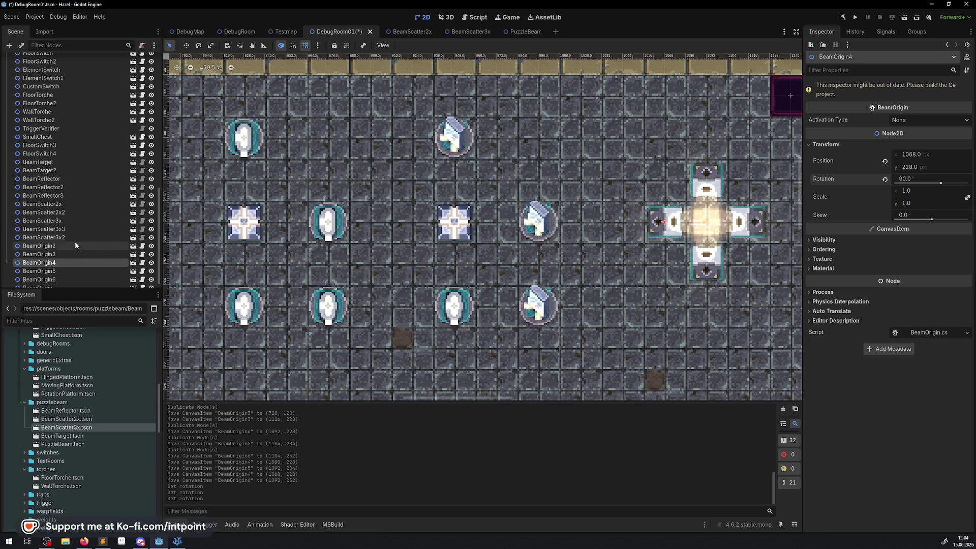
click(51, 229)
- Duplicate the 3x scatter twice: one copy left of the emitter cross, one moved lower right
right_click(51, 228)
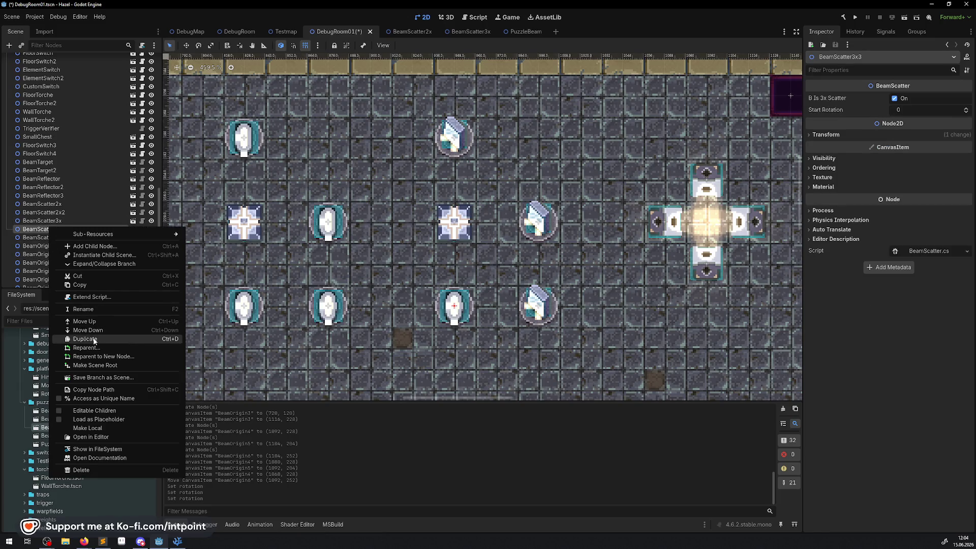
click(93, 343)
mouse_move(429, 257)
mouse_down()
mouse_move(575, 255)
mouse_move(576, 150)
mouse_move(576, 171)
mouse_up()
drag(610, 211, 432, 220)
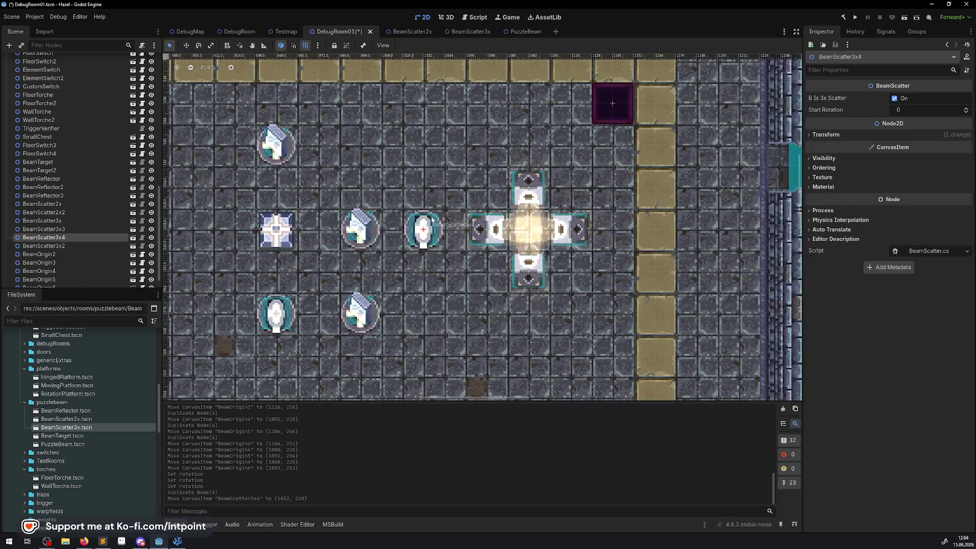
right_click(54, 237)
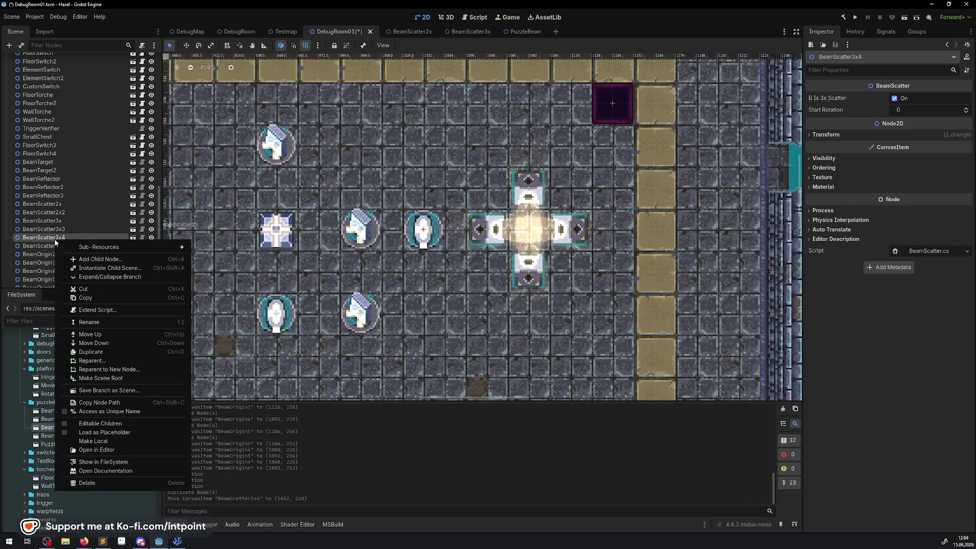
click(92, 352)
drag(423, 229, 528, 356)
- Add more BeamScatter3x copies to the right of, above and below the emitter cluster
right_click(58, 247)
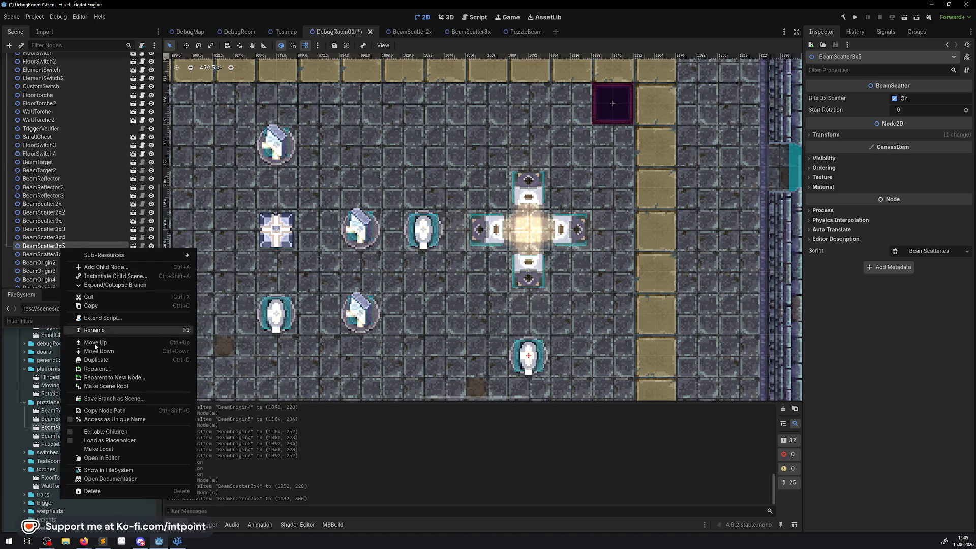
click(87, 356)
mouse_move(528, 356)
mouse_down()
mouse_move(632, 229)
mouse_move(654, 229)
mouse_up()
right_click(54, 253)
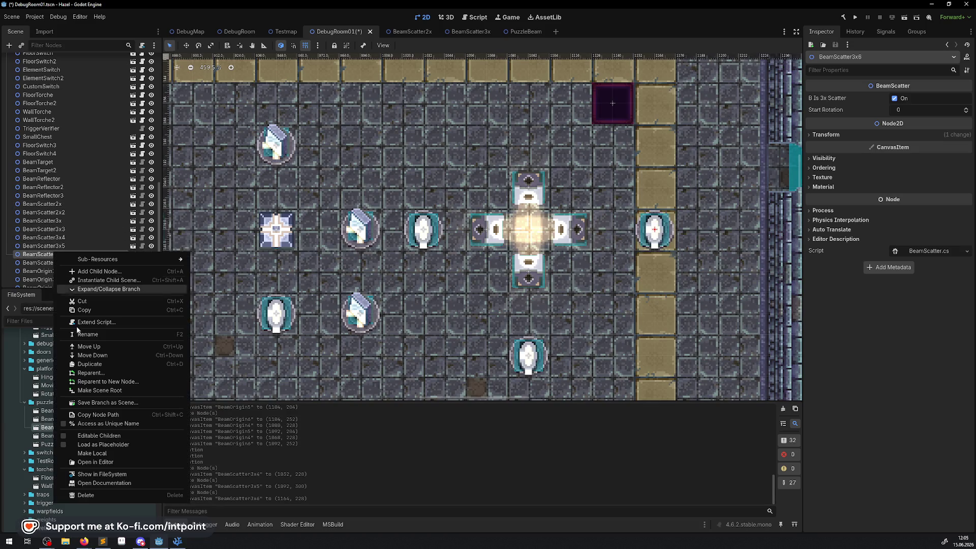
click(71, 371)
mouse_move(528, 356)
mouse_down()
mouse_move(528, 82)
mouse_move(528, 104)
mouse_up()
scroll(282, 256, down, 3)
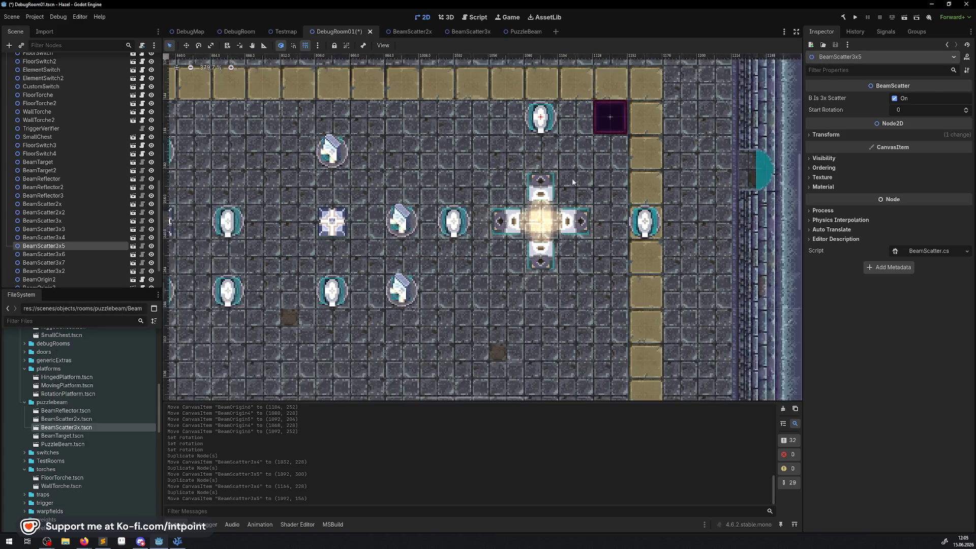
right_click(60, 246)
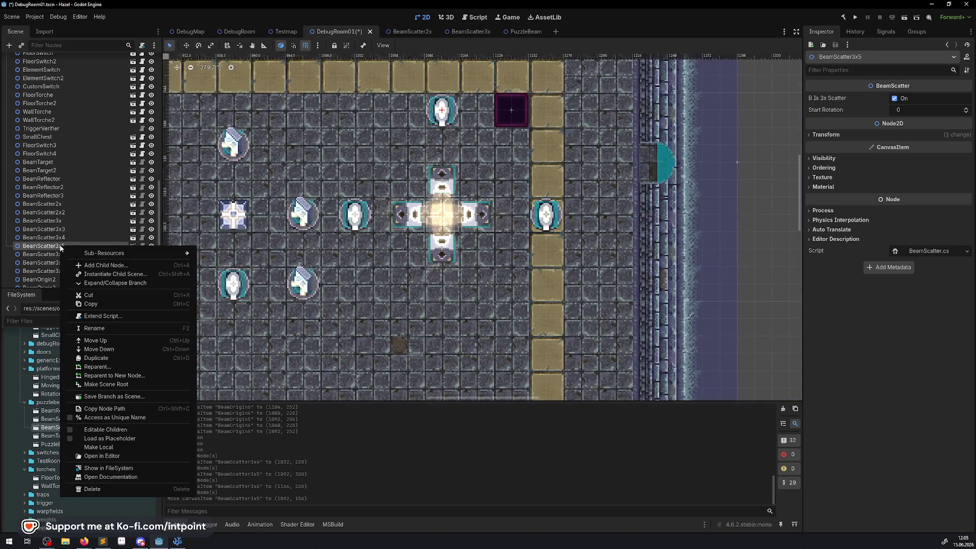
click(71, 361)
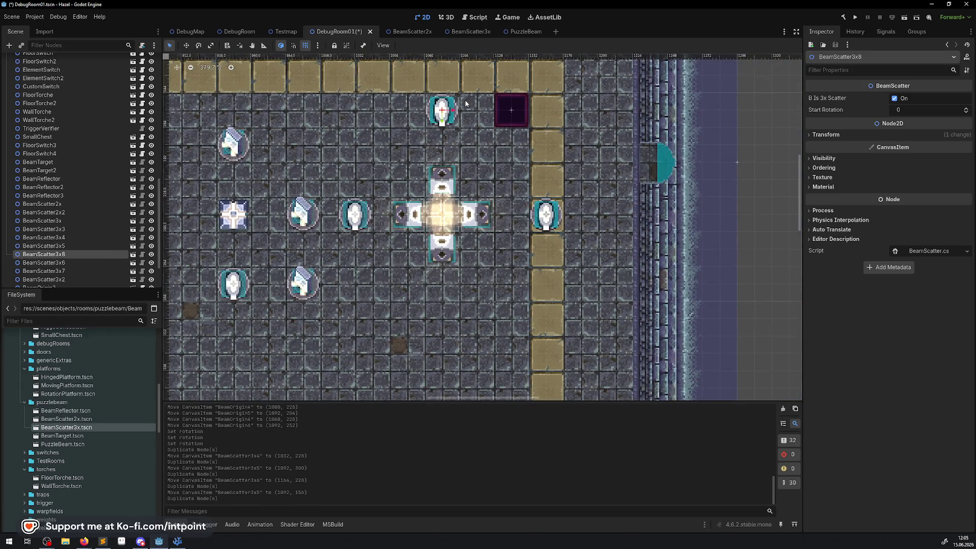
drag(440, 142, 440, 352)
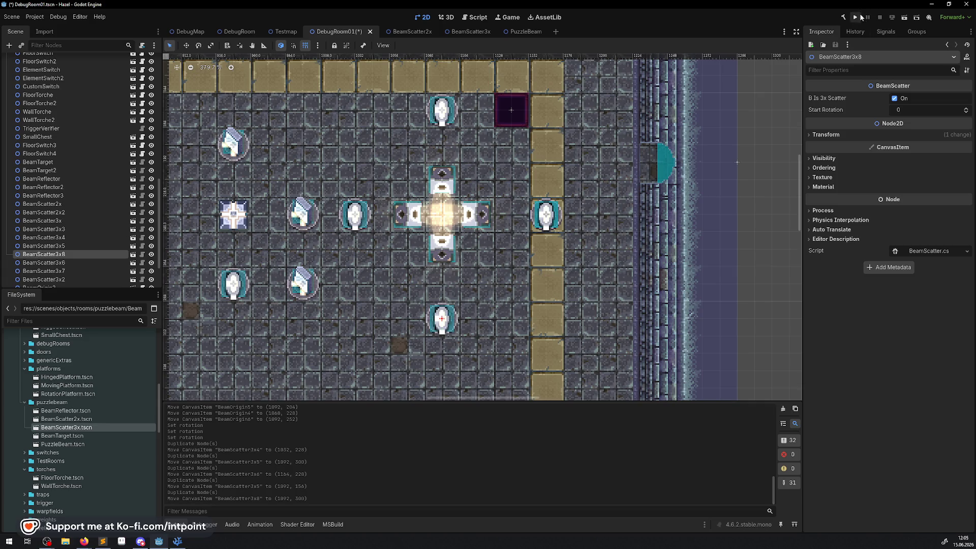
- Run the project and hide the editor docks to widen the game view
click(856, 18)
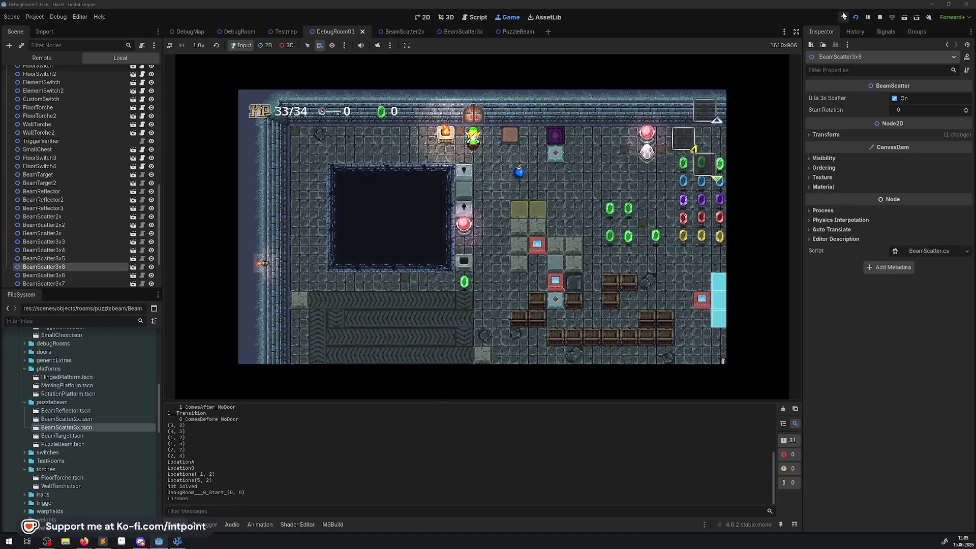
click(796, 32)
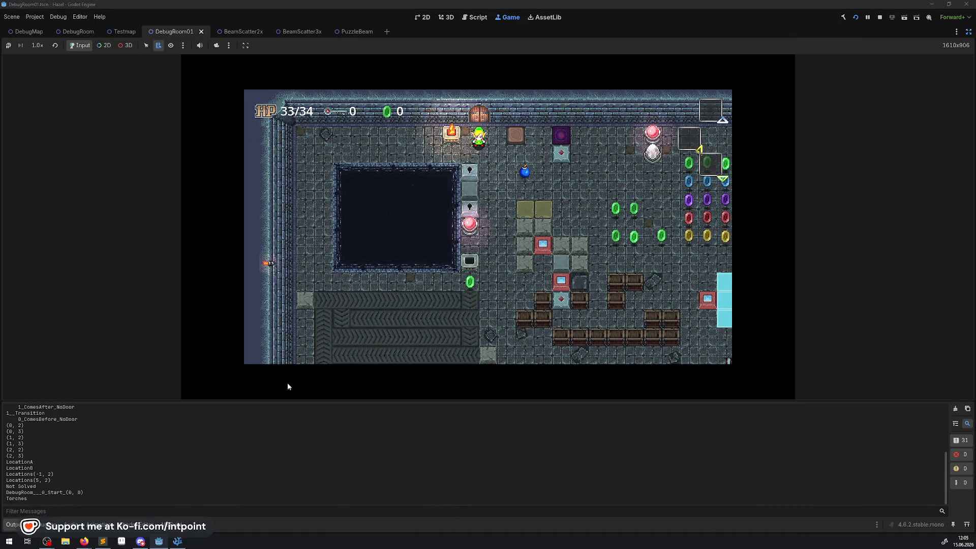
key(ctrl+j)
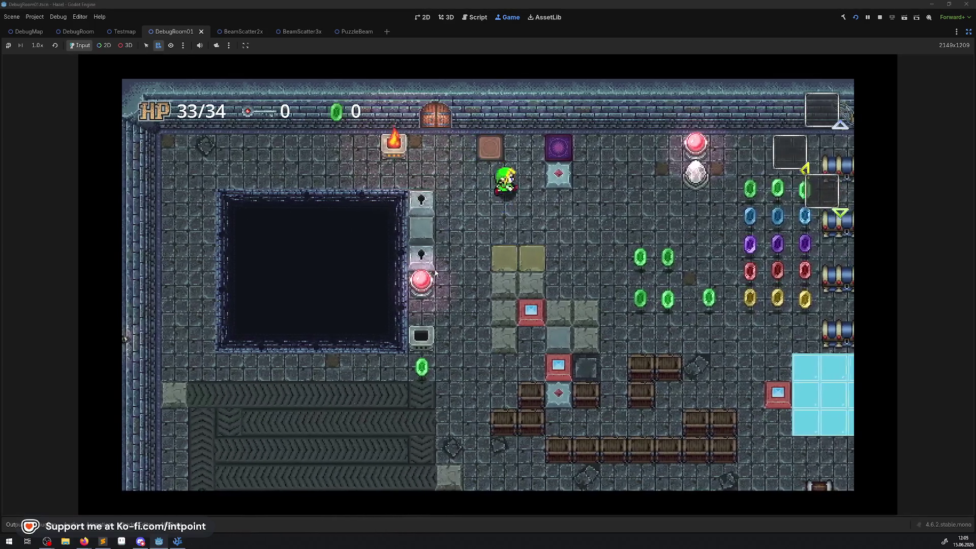
- Walk the player through the door into the beam room, over to the scatters
key(Right)
key(Down)
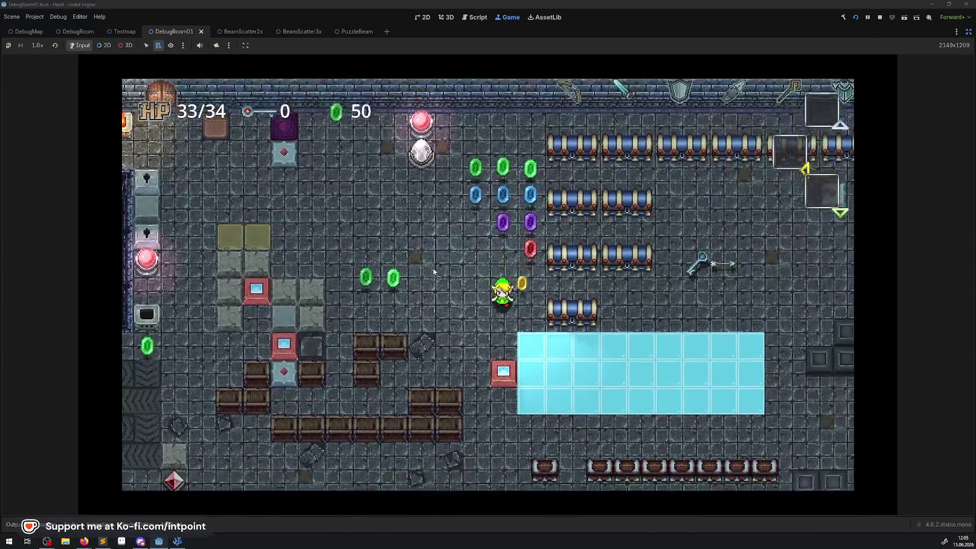
key(Down)
key(Right)
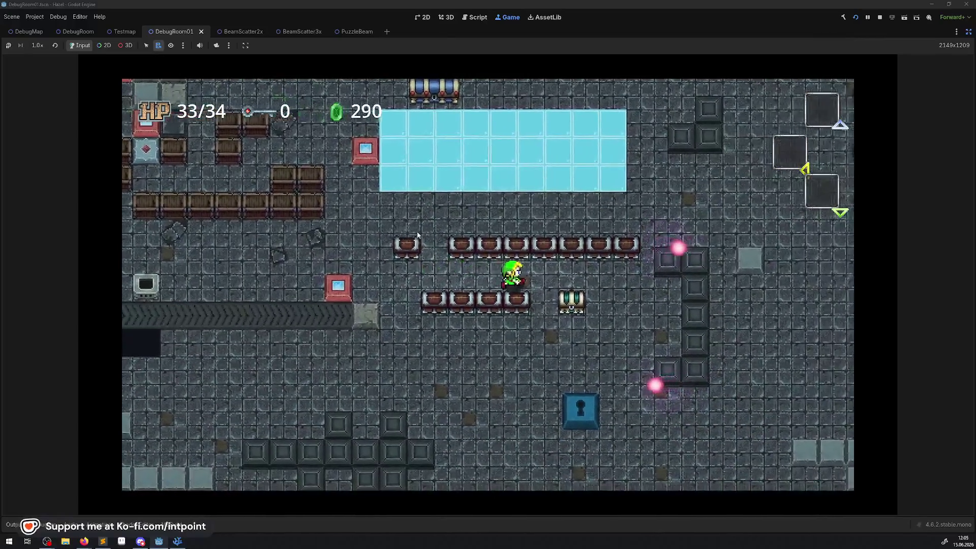
key(Down)
key(Left)
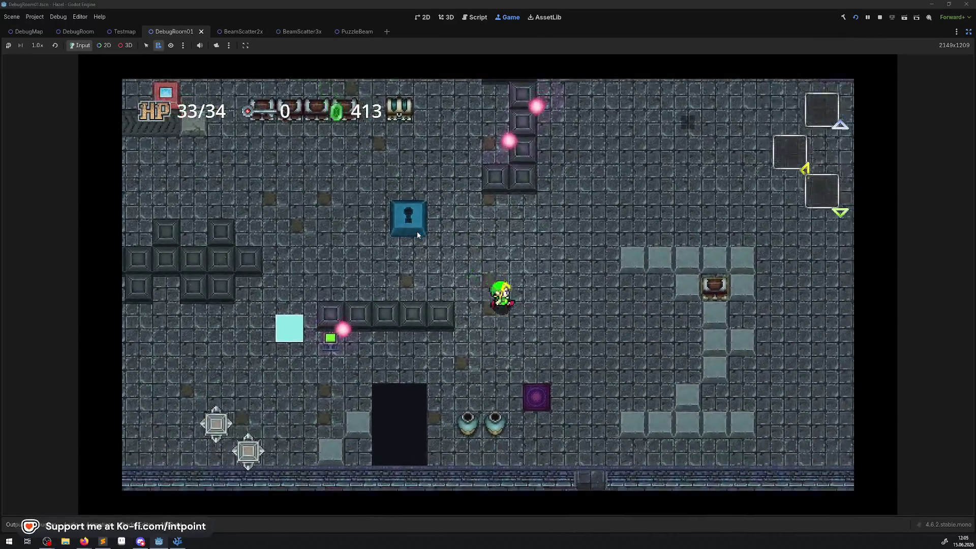
key(Down)
key(Right)
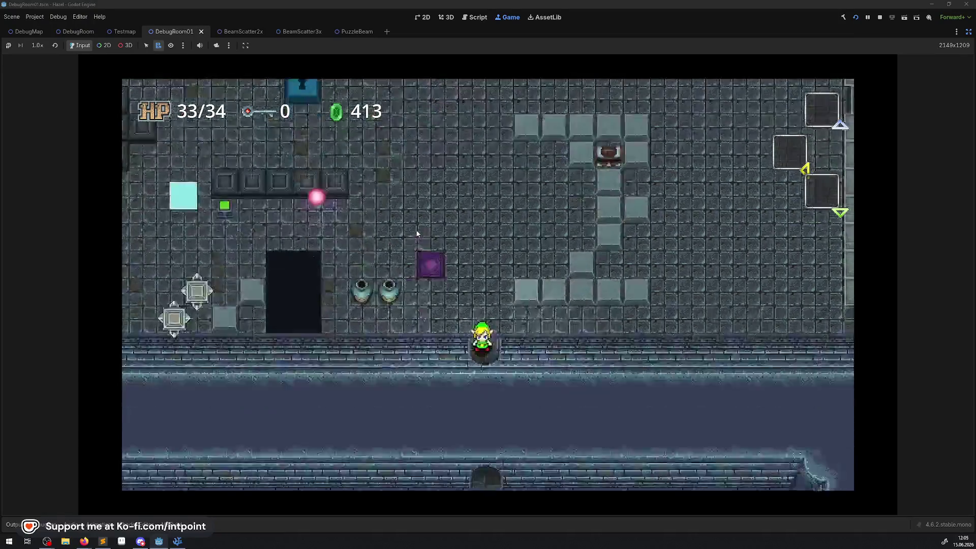
key(Down)
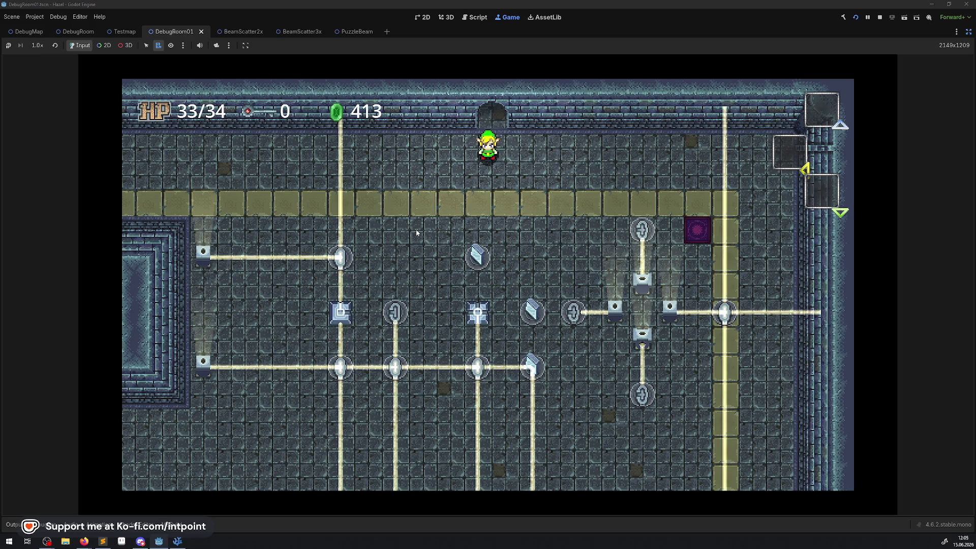
key(Right)
key(Down)
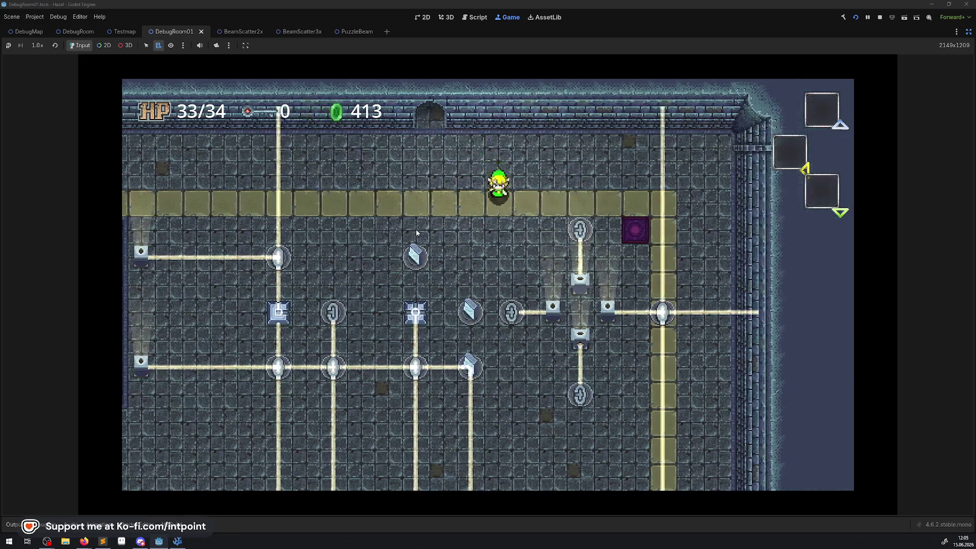
- Rotate the scatters to send a beam across and split beams down and right
key(space)
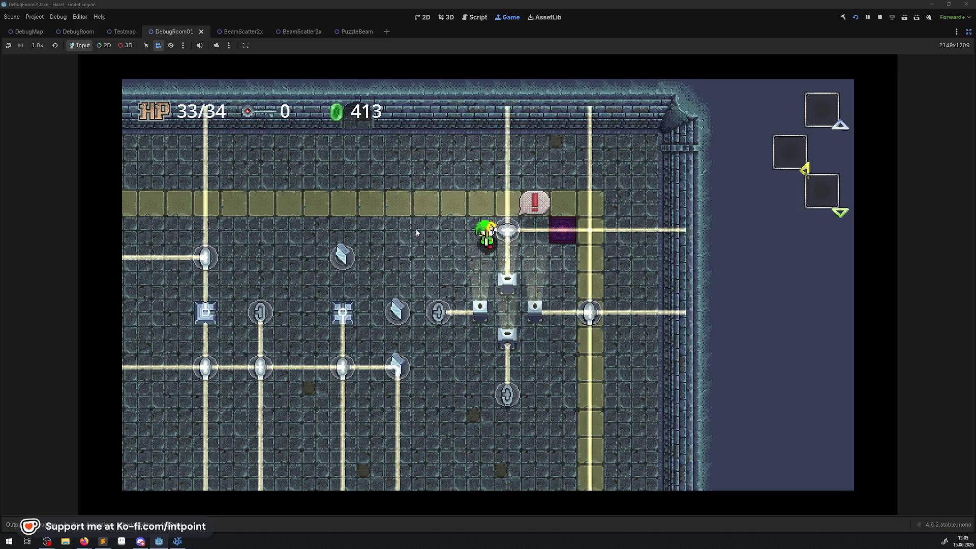
key(Down)
key(Left)
key(Down)
key(Left)
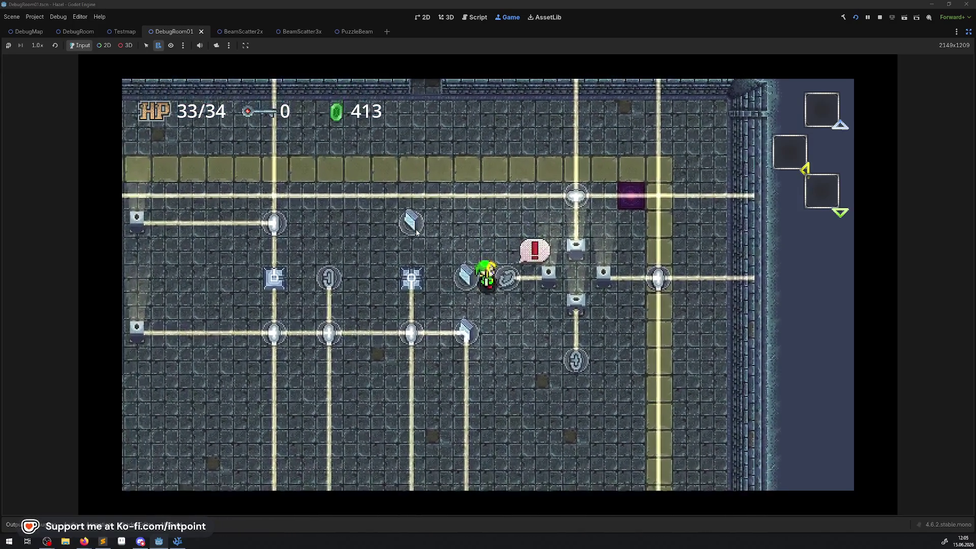
key(Down)
key(Right)
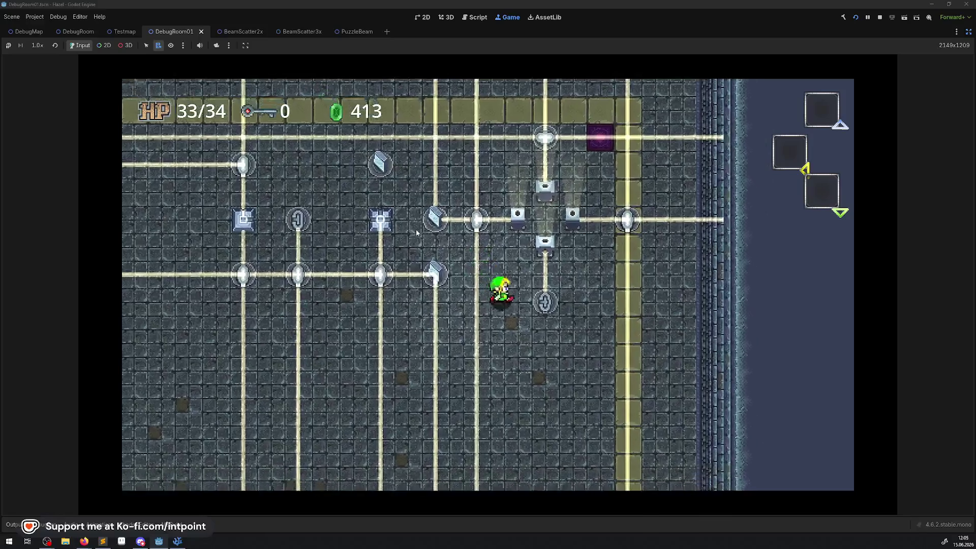
key(Up)
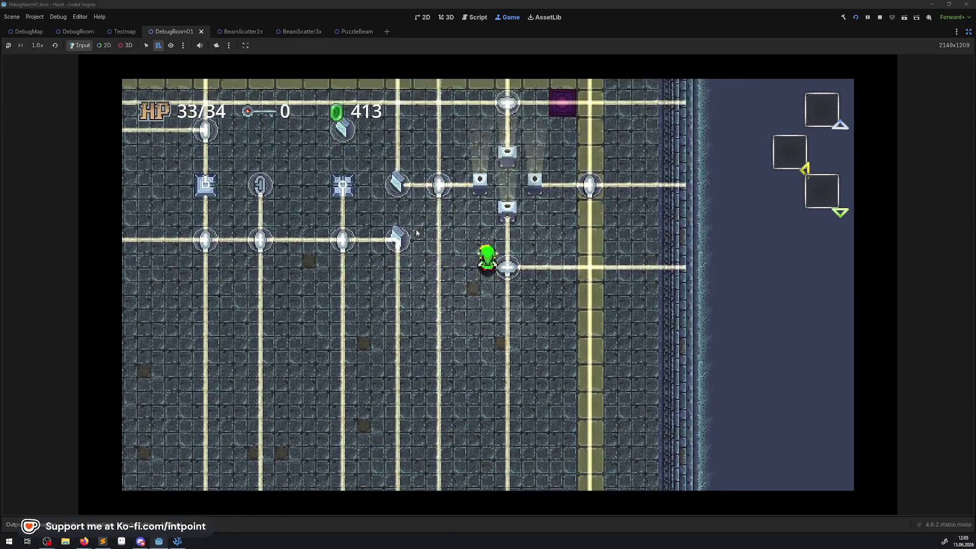
key(Down)
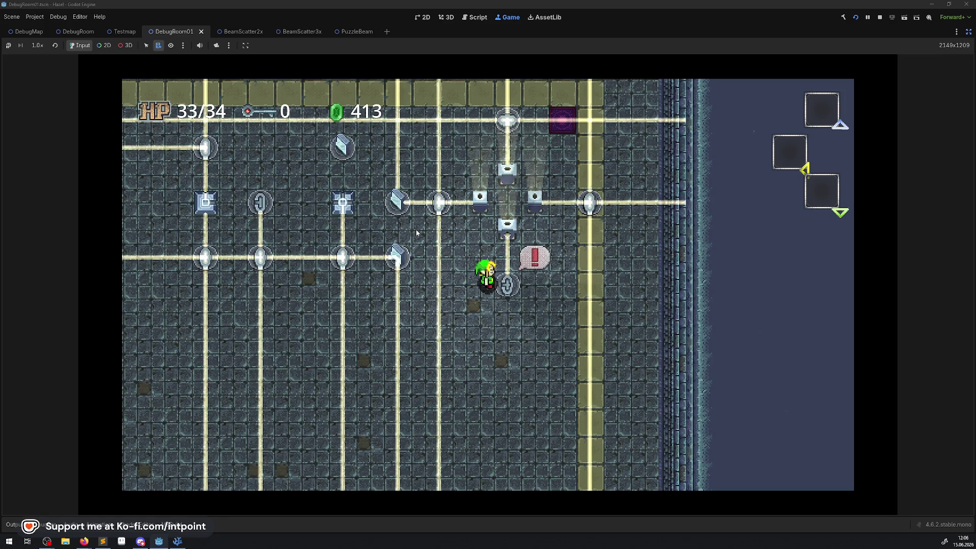
key(space)
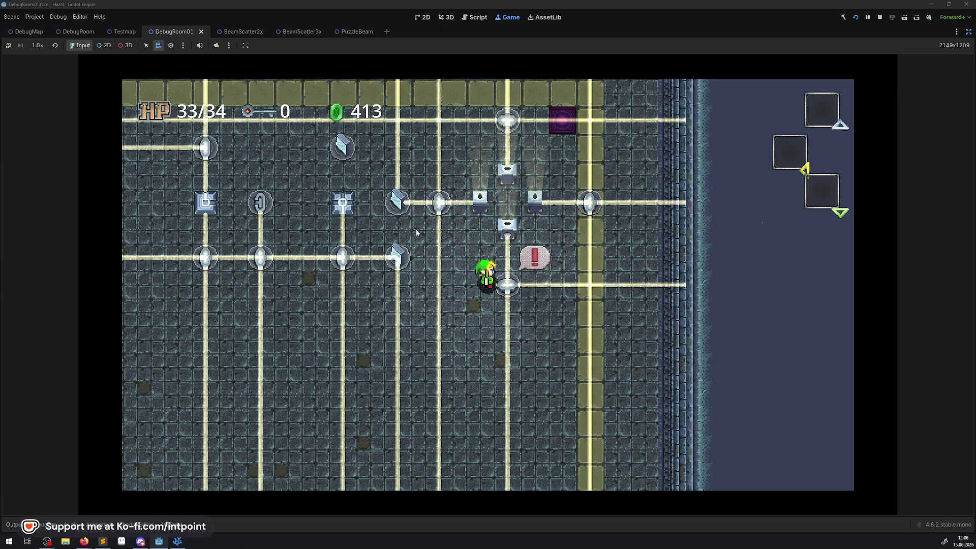
key(space)
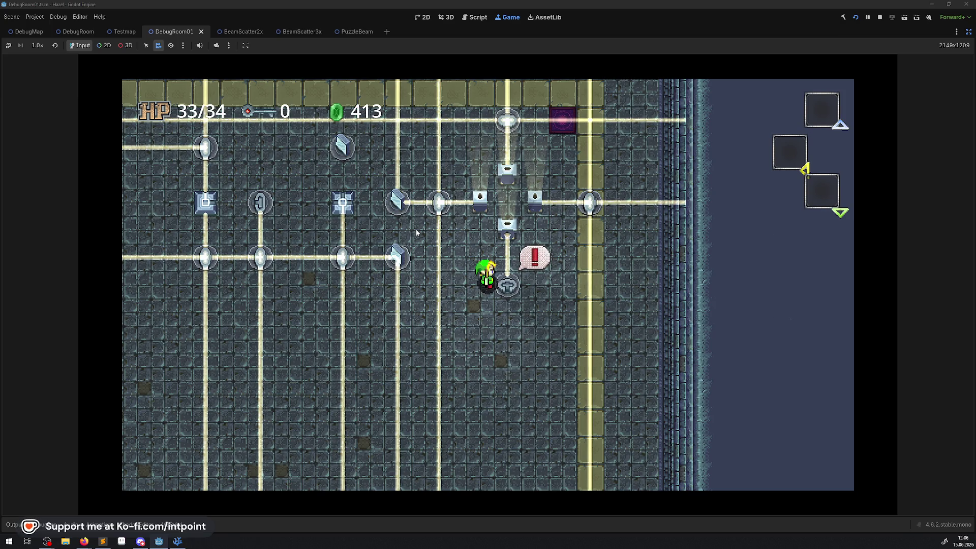
- Walk around the room, rotating the scatter toward the purple block and turning the mirror blocks
key(Up)
key(Up)
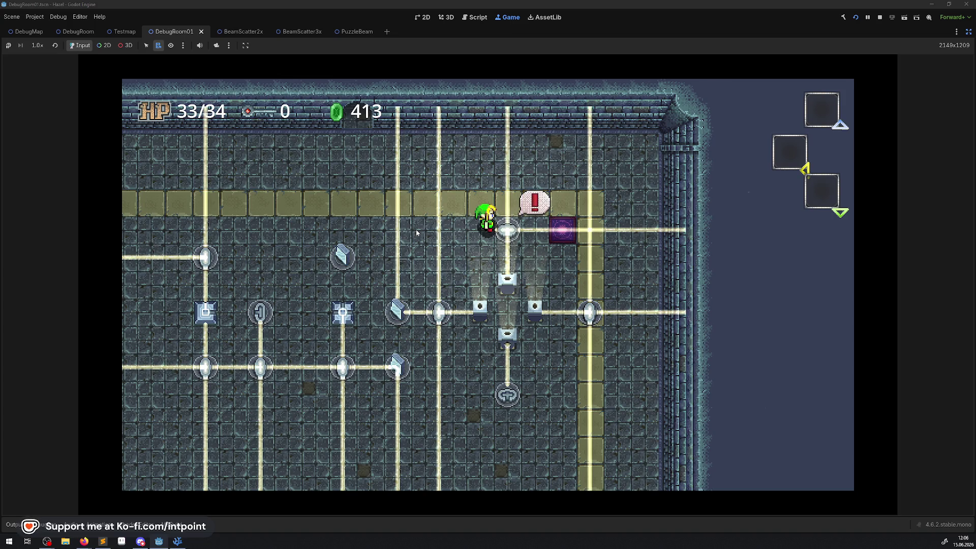
key(Down)
key(Down)
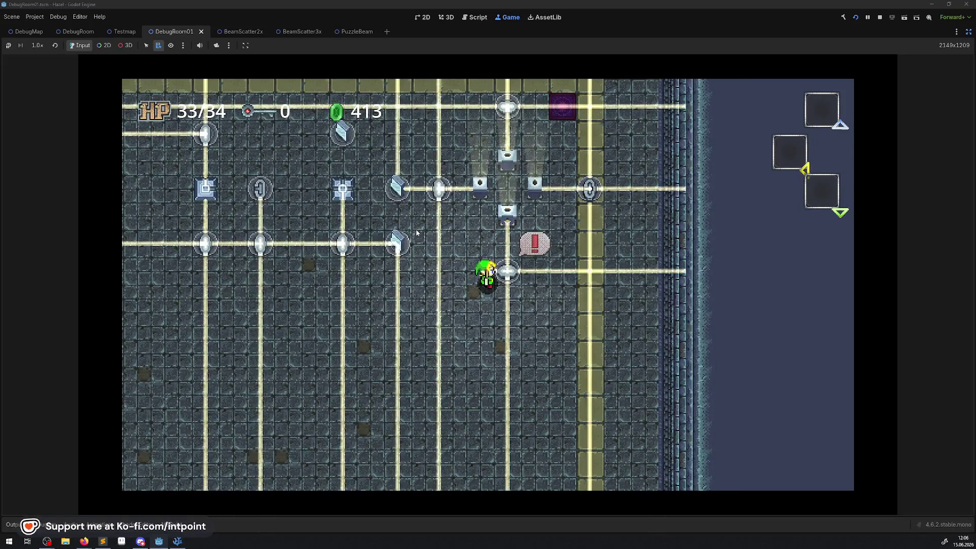
key(Left)
key(Down)
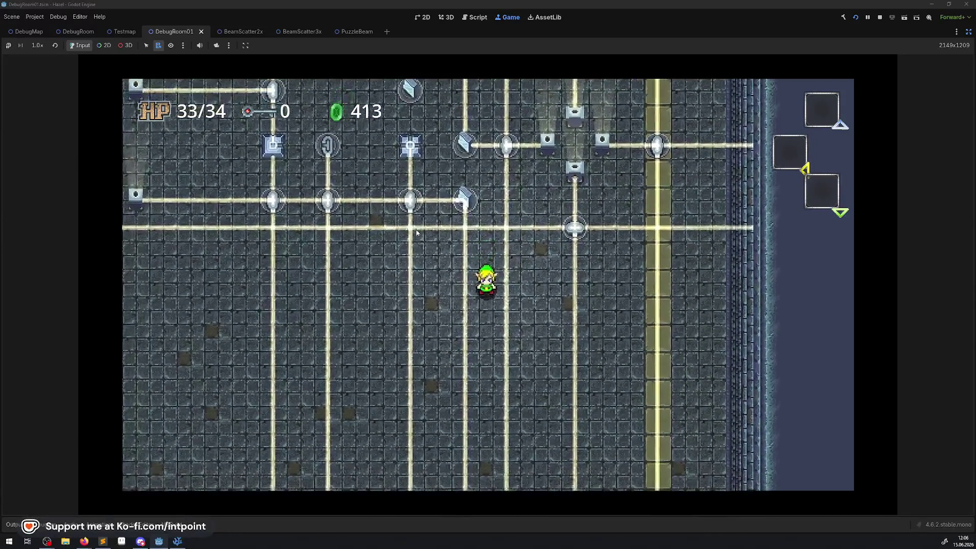
key(Up)
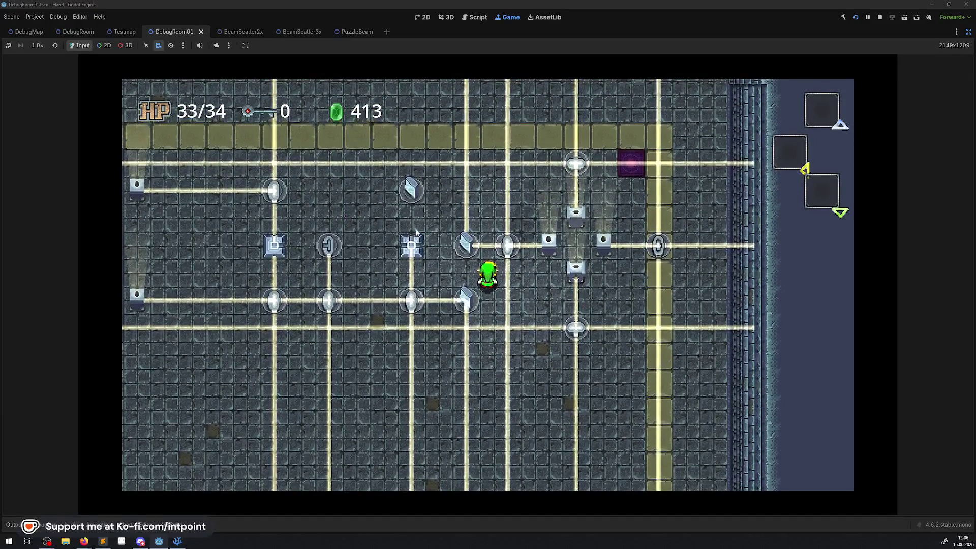
key(Up)
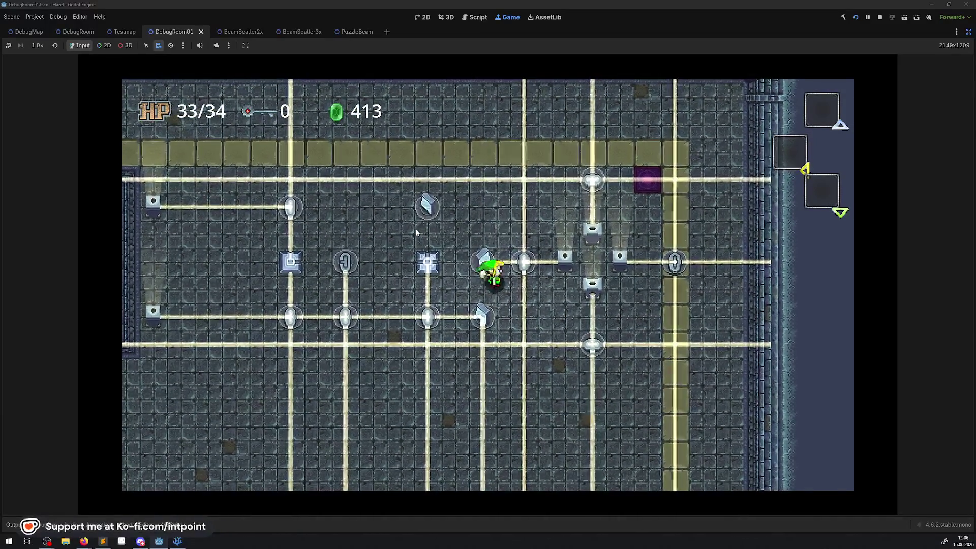
key(Right)
key(Right)
key(Down)
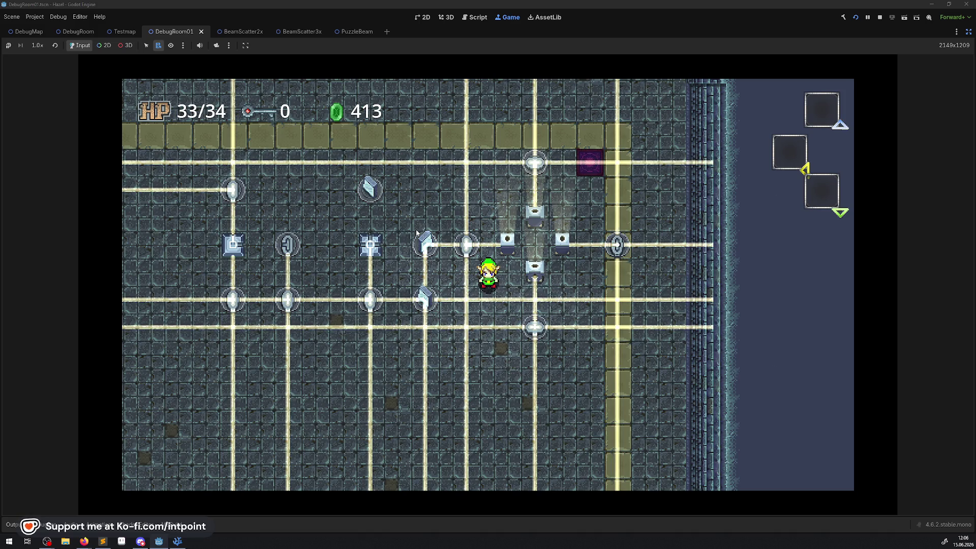
- Turn the mirror beside the player to vertical and back to diagonal
key(Left)
key(Up)
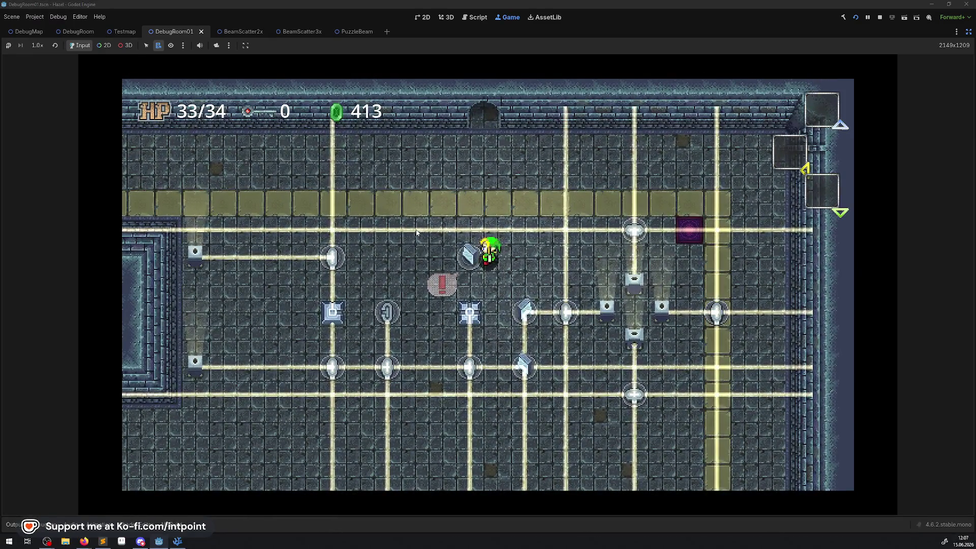
key(space)
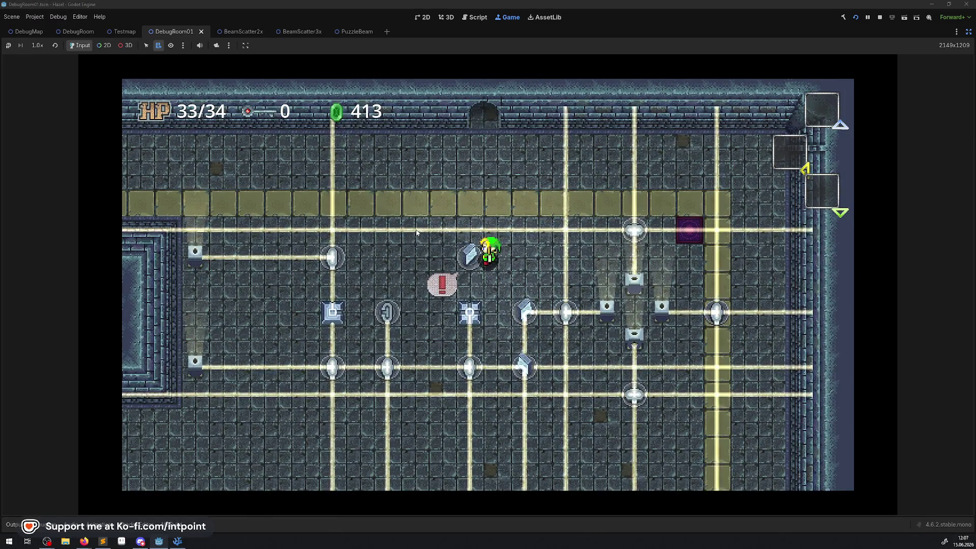
key(space)
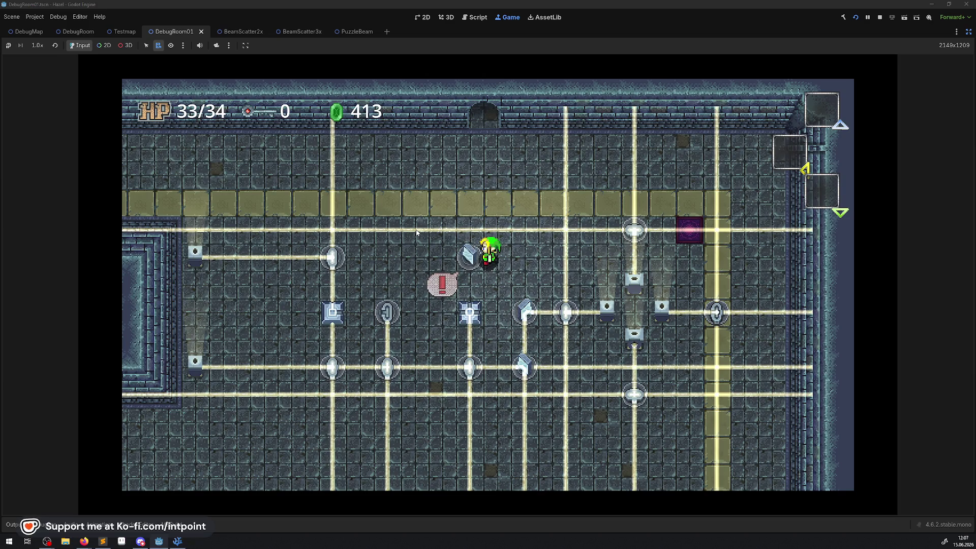
key(space)
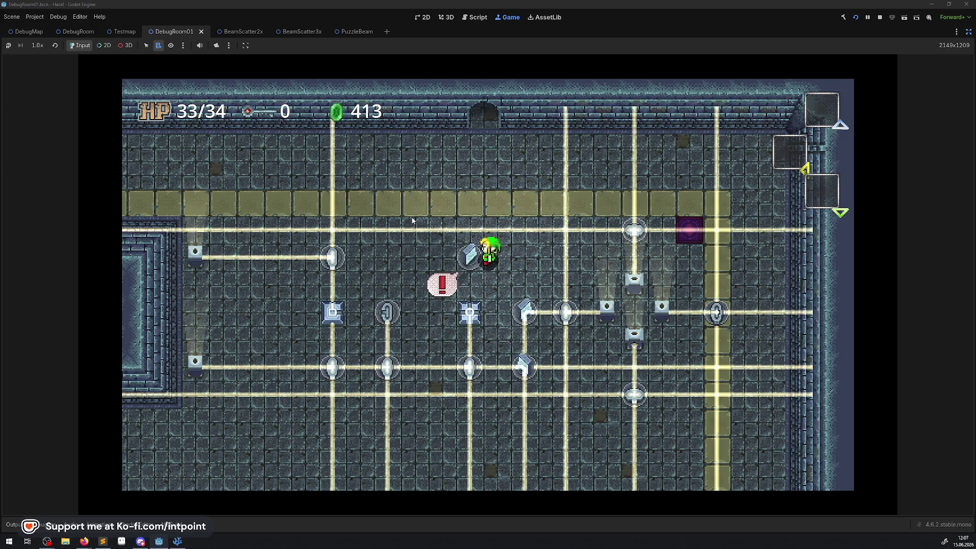
- Walk the player around the room to check the beams, then restore the editor docks
key(Down)
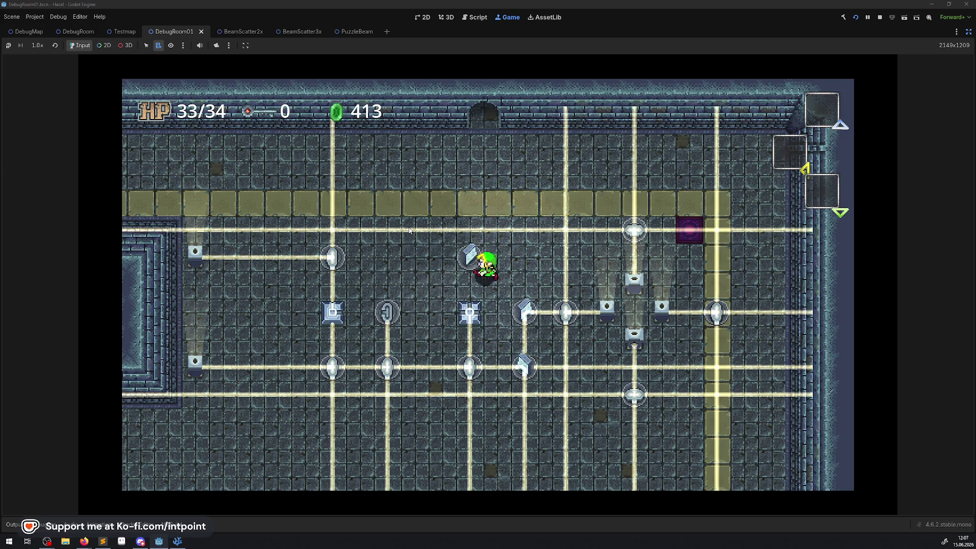
key(Left)
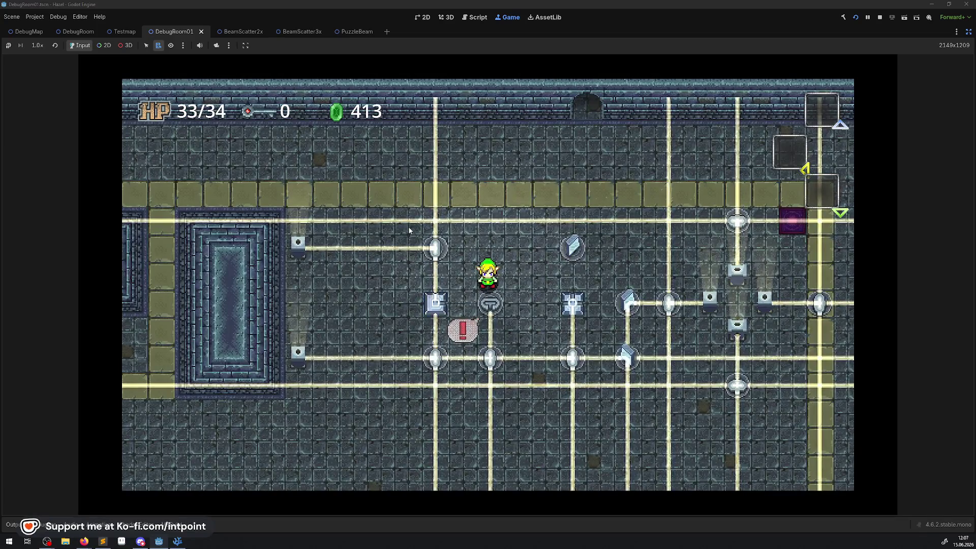
key(Right)
key(Up)
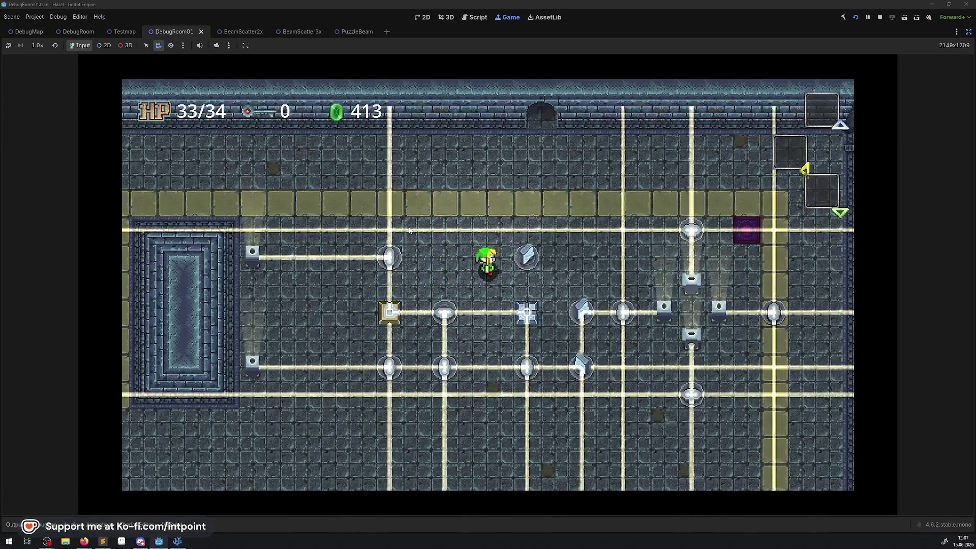
key(Right)
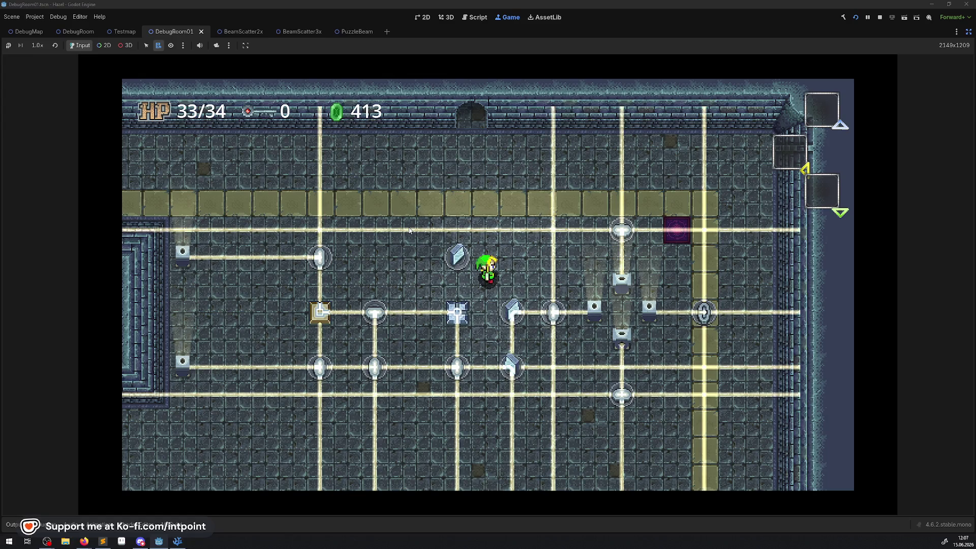
key(Down)
key(Right)
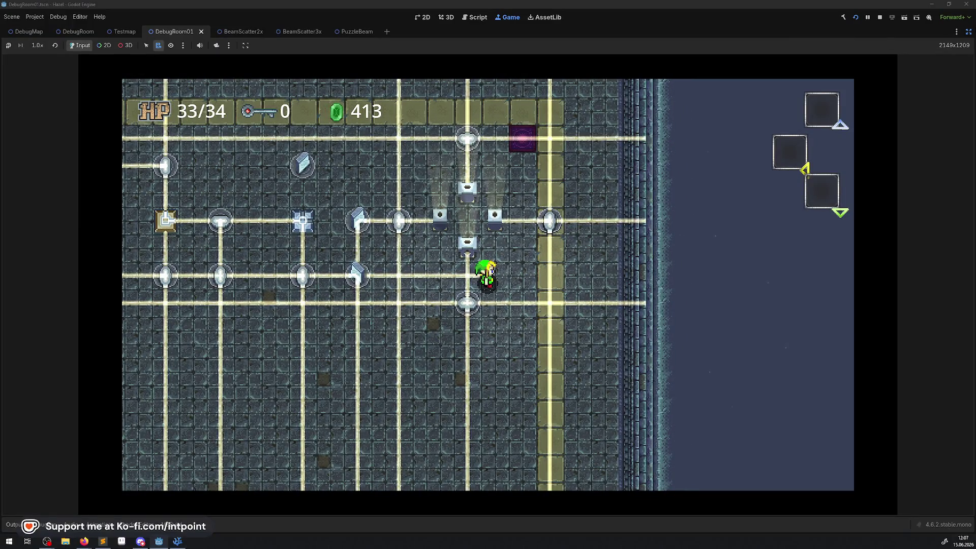
key(ctrl+shift+F11)
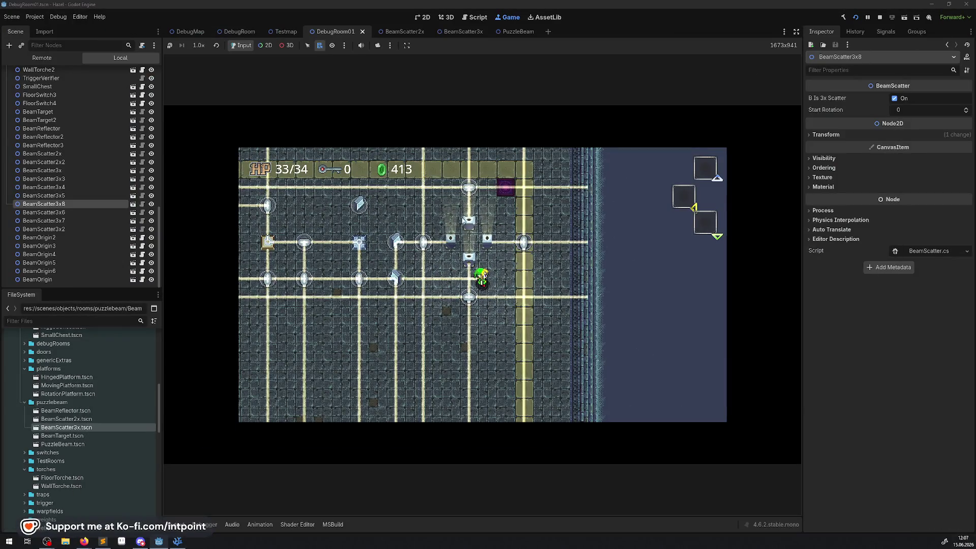
- Pick the running emitter's BeamOriginSprite/Line2D and expand its Points list
click(265, 45)
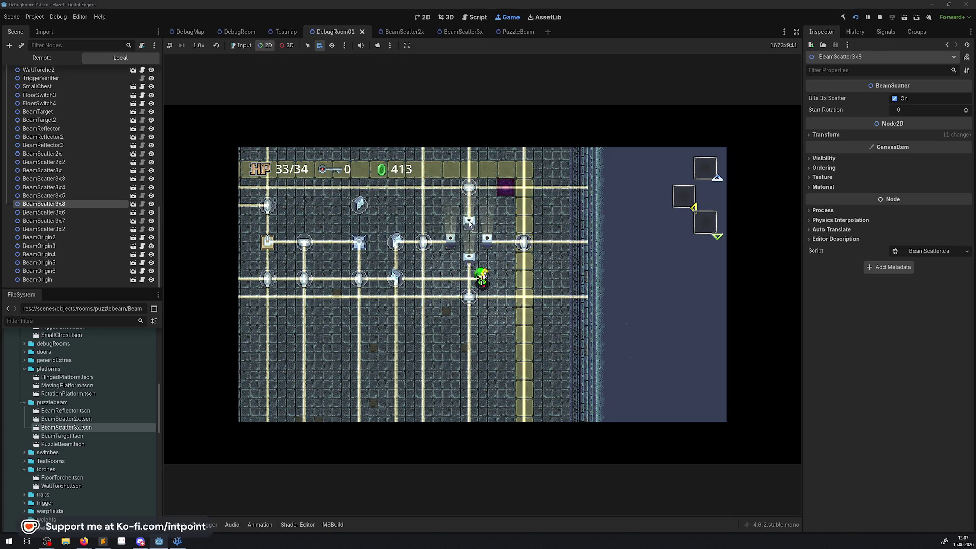
right_click(469, 180)
click(483, 226)
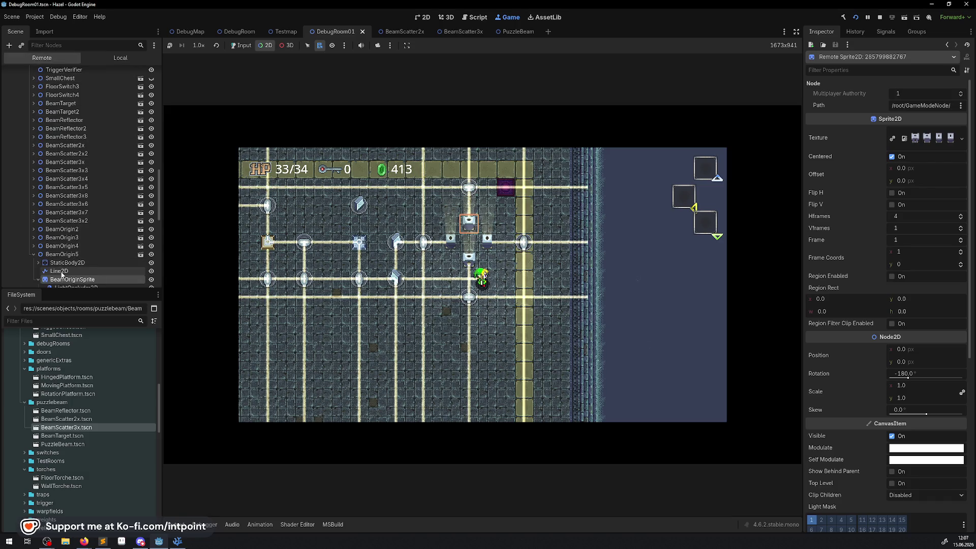
click(924, 131)
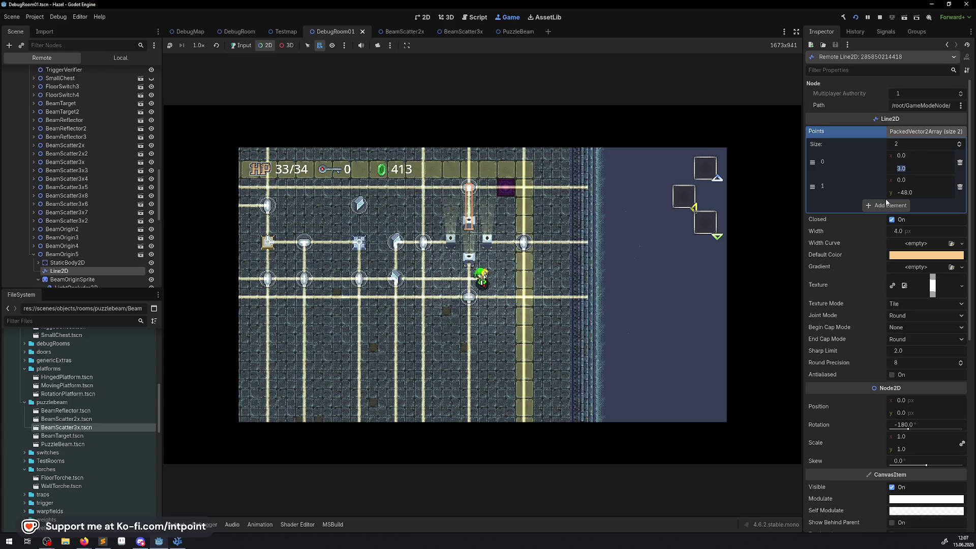
- Set the beam line's point 0 y to -3, then stop the game
key(Return)
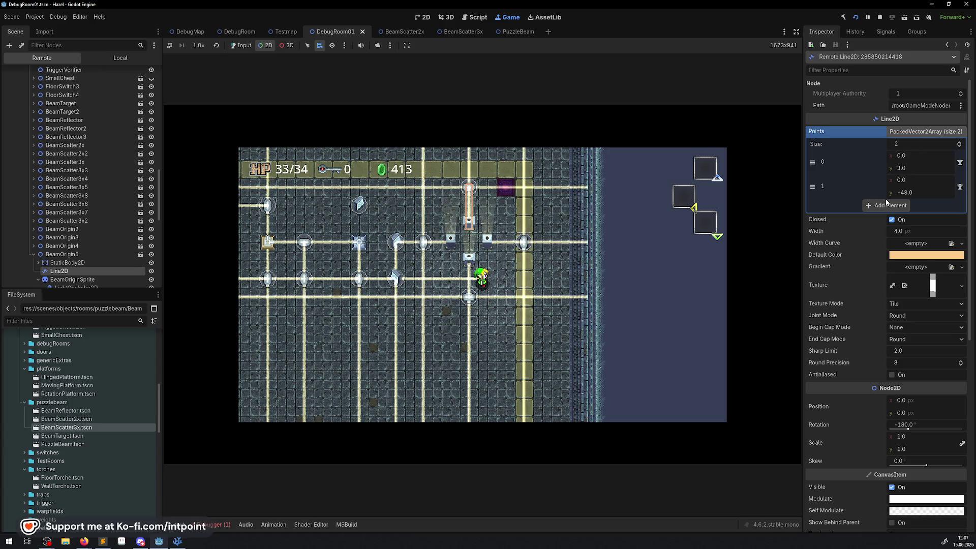
click(902, 177)
click(903, 168)
text(-3)
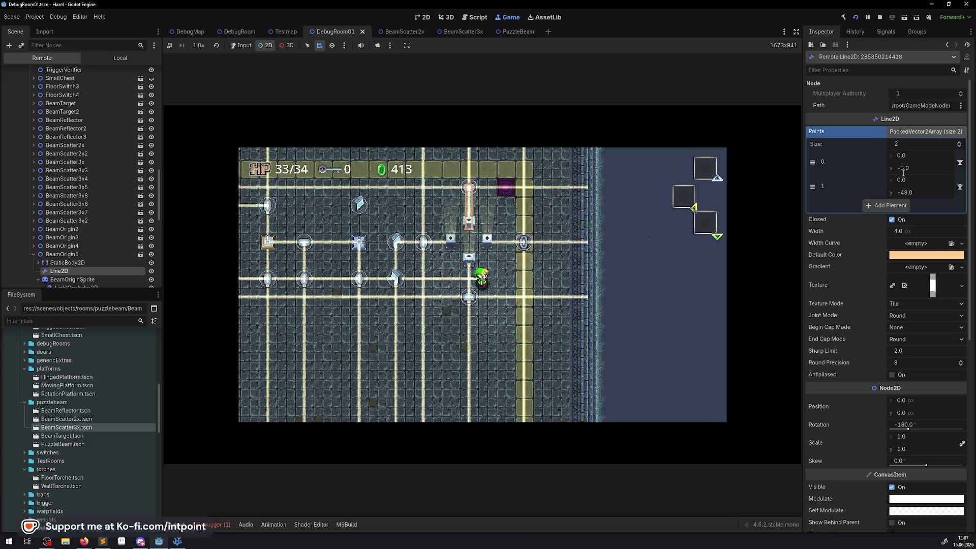
key(Return)
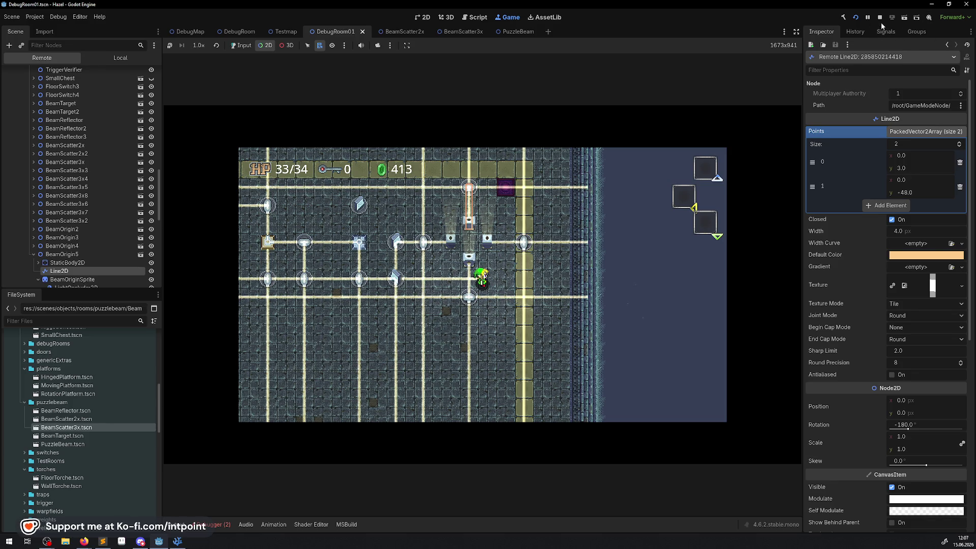
click(880, 19)
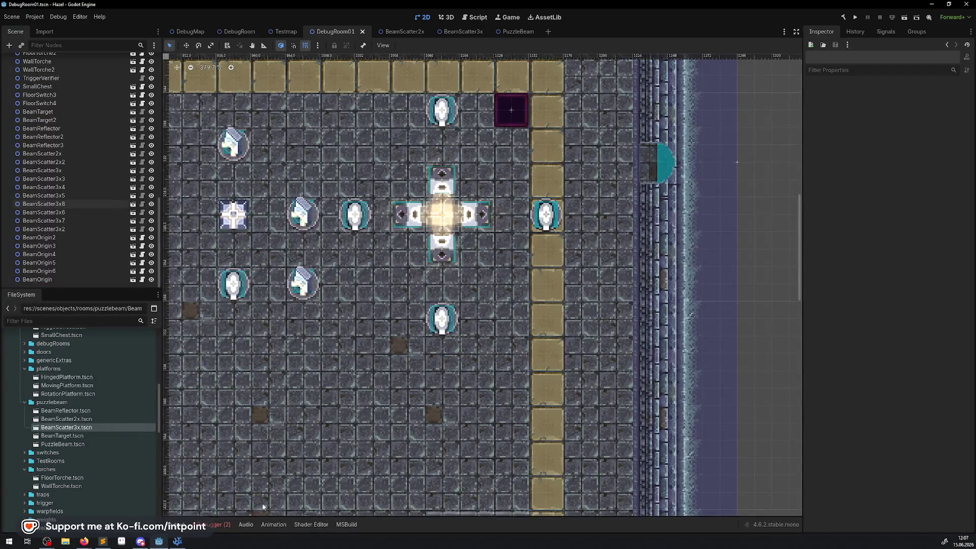
- Read the two fieldwise_assign errors in the Debugger's Errors tab, then switch to BeamOrigin.cs
click(216, 525)
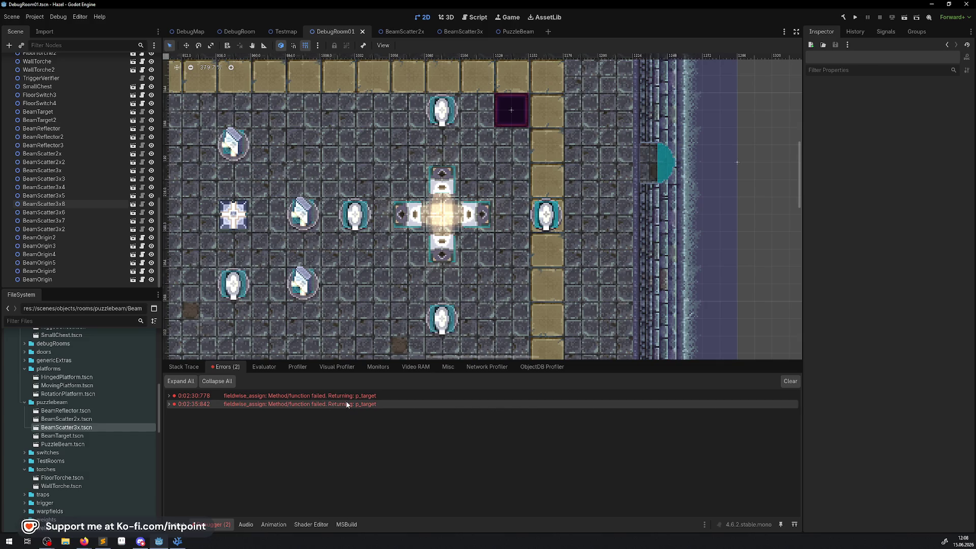
mouse_move(345, 404)
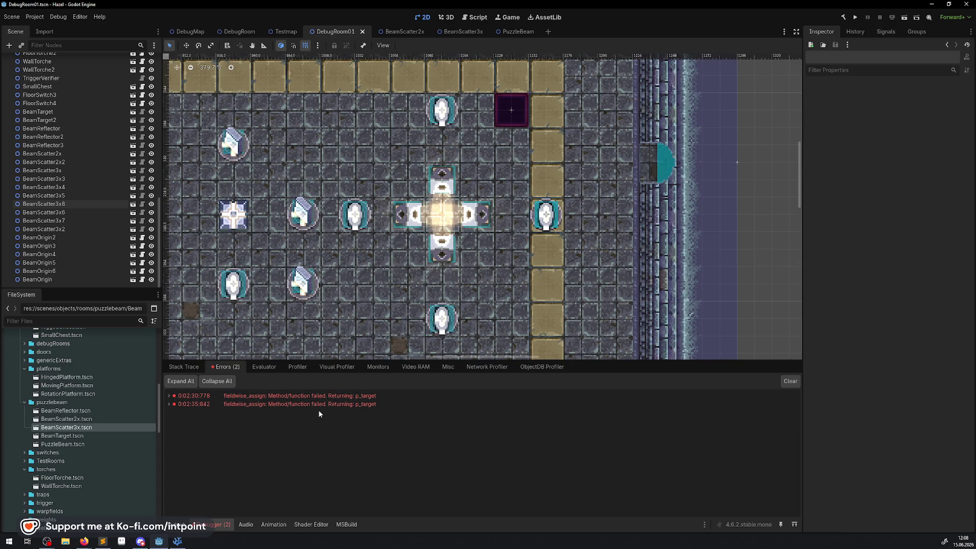
key(alt+Tab)
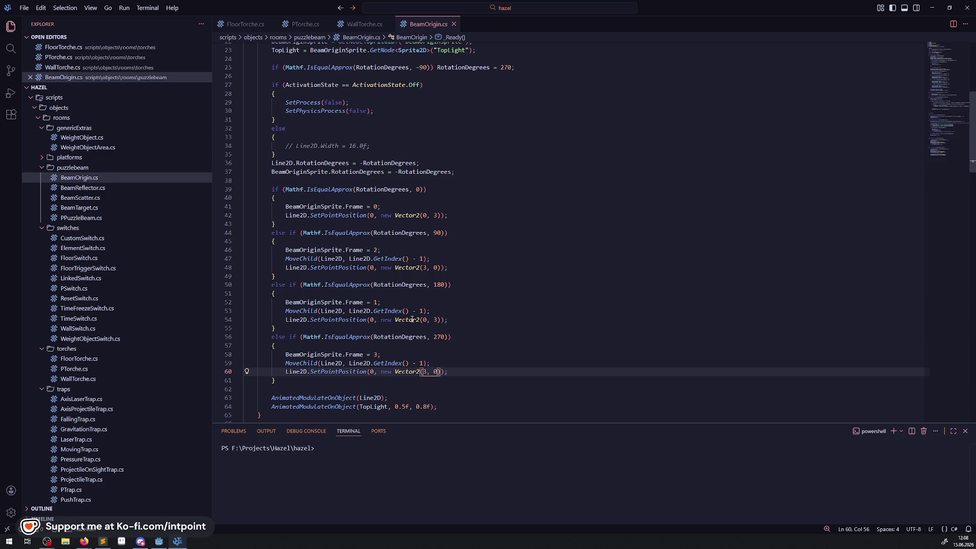
- Change line 54's start point to Vector2(0, -3) in BeamOrigin.cs, then run the project in Godot
mouse_move(411, 319)
click(435, 320)
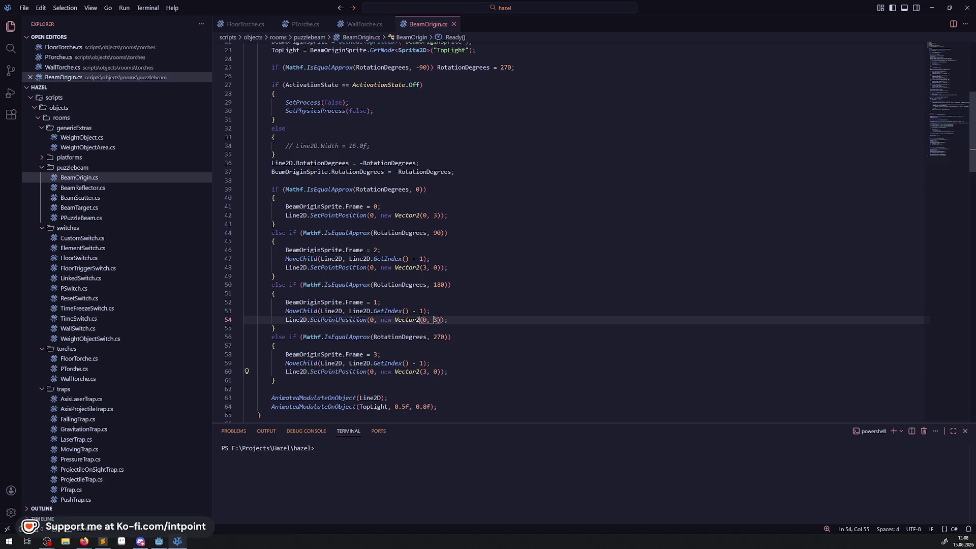
text(-)
click(531, 311)
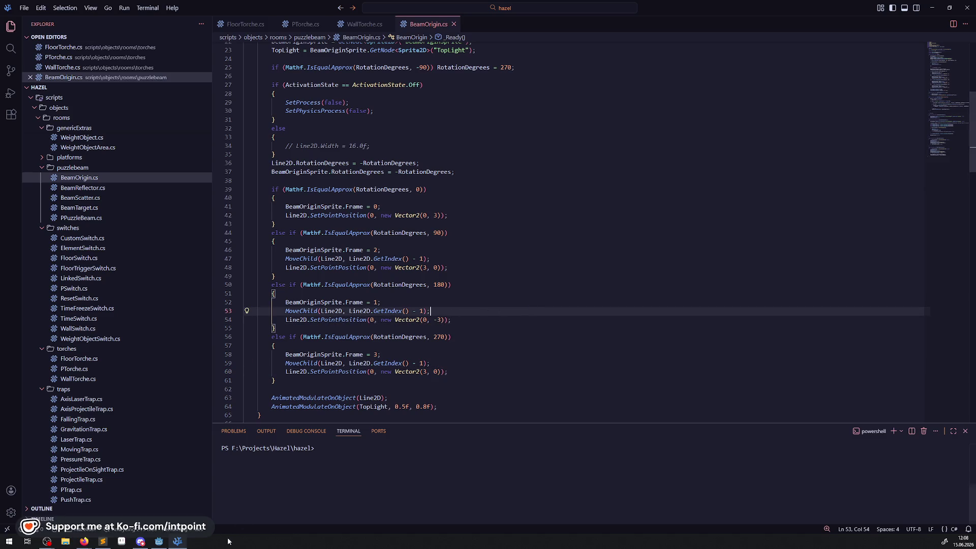
key(alt+Tab)
click(856, 17)
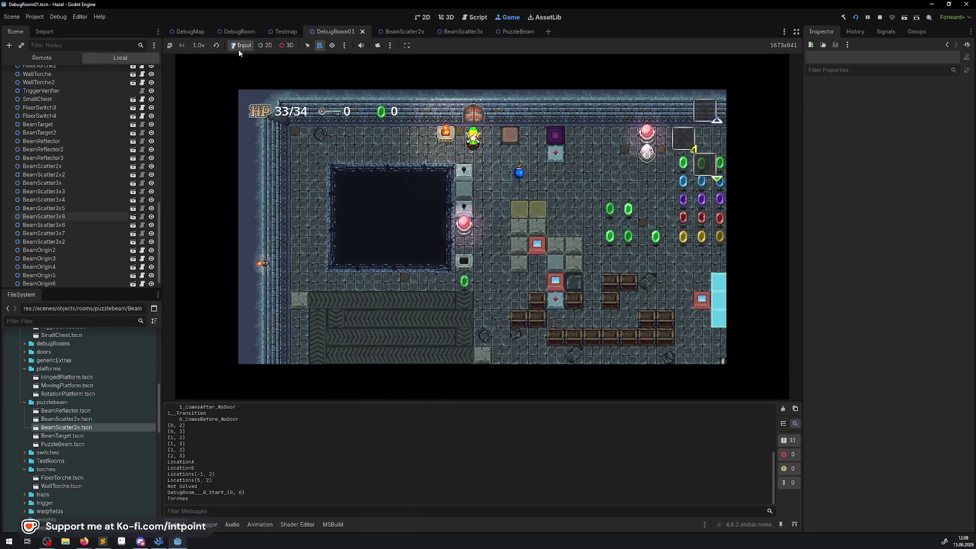
- Enable game input, walk the player into DebugRoom01, hide docks and Output, then stop with F8
click(239, 48)
key(Right)
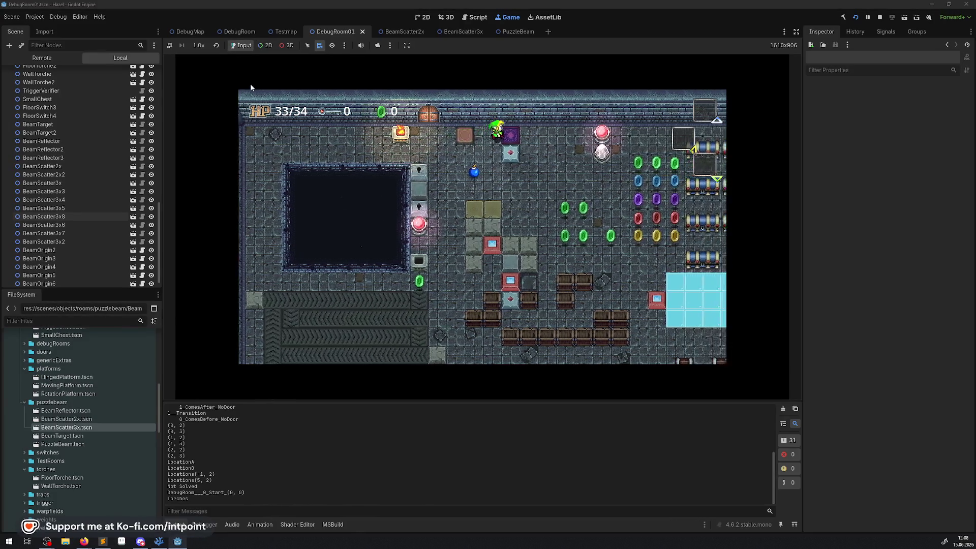
key(Up)
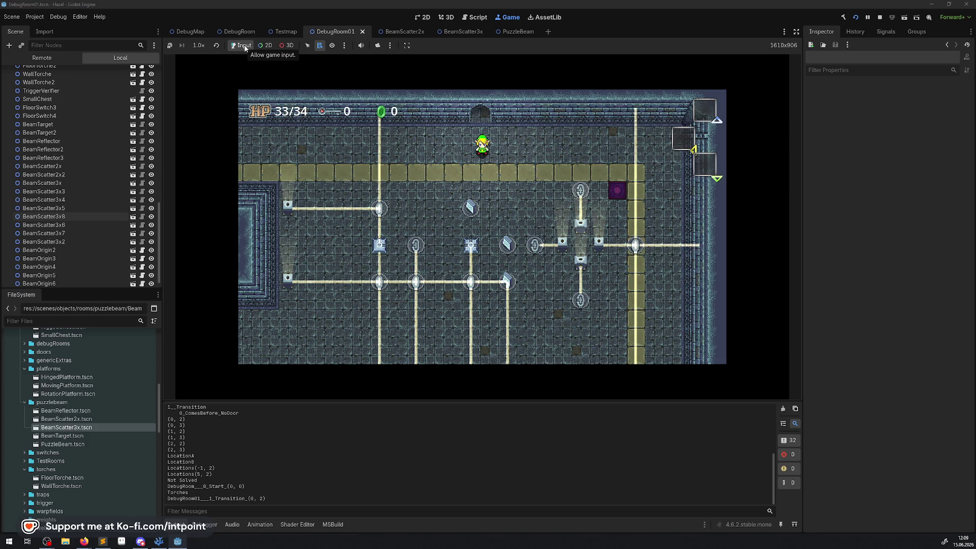
key(Right)
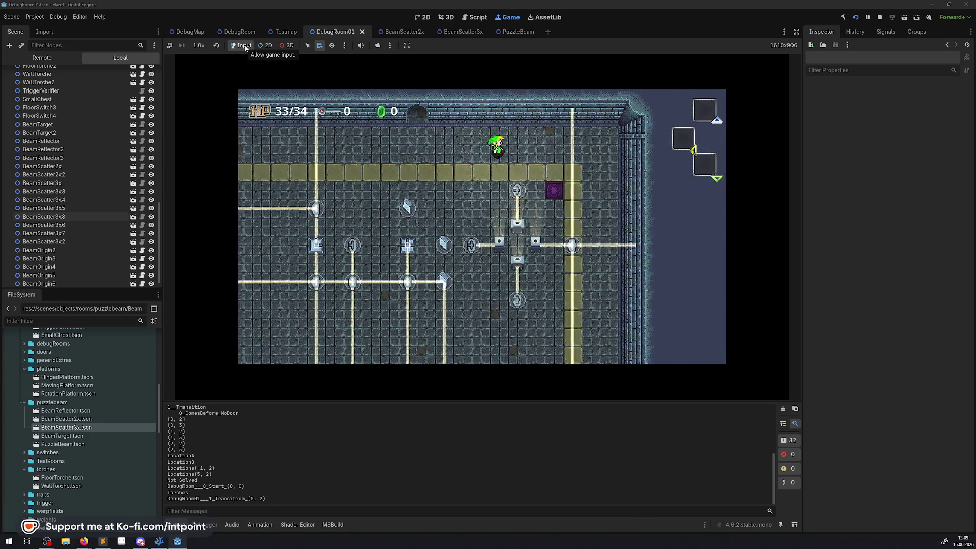
key(Right)
click(798, 31)
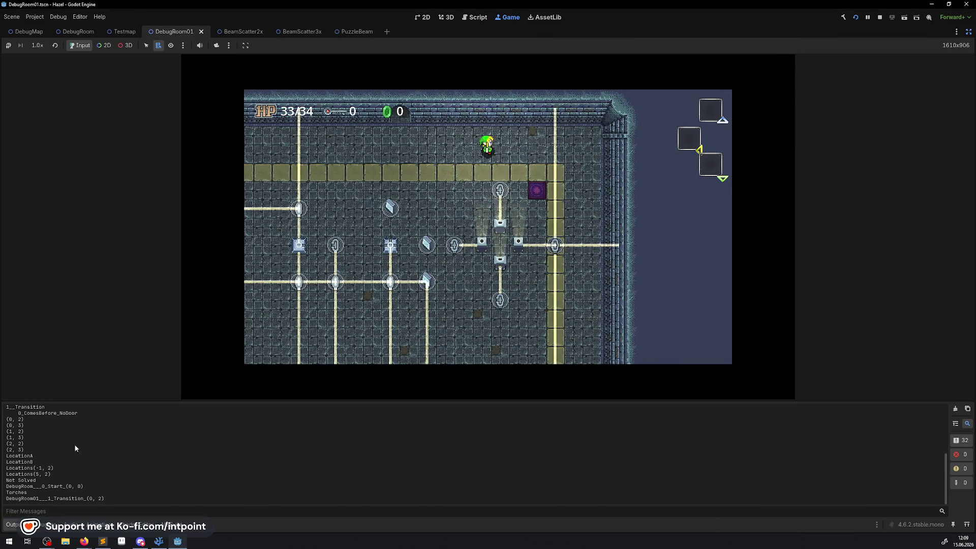
click(20, 529)
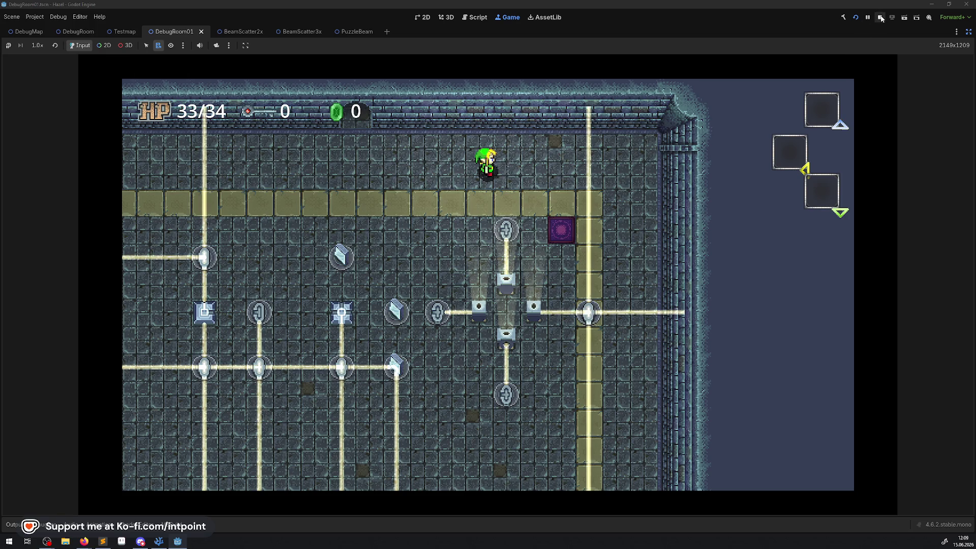
key(F8)
- Restore line 54 to Vector2(0, 3), save BeamOrigin.cs, and rerun the project in Godot
click(167, 543)
key(Down)
key(Right)
key(Delete)
key(ctrl+s)
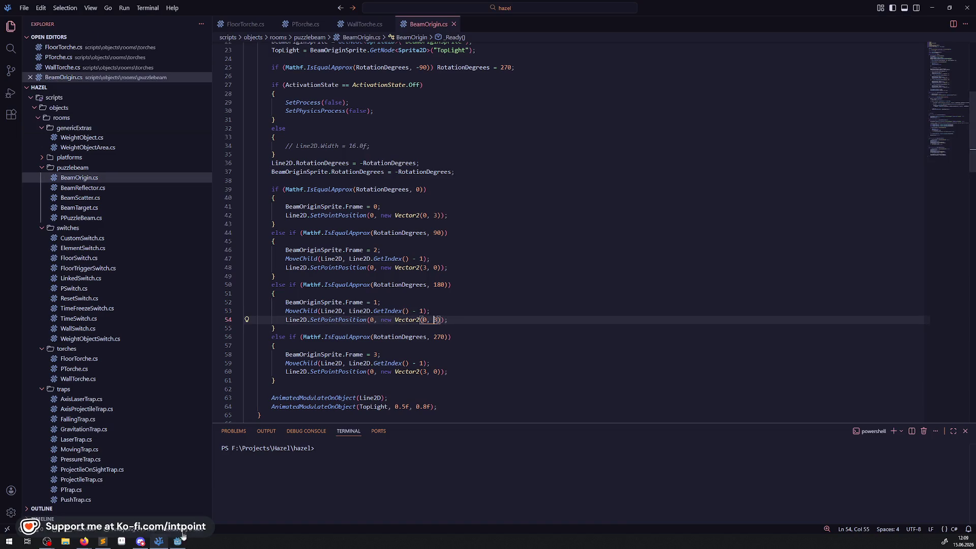
key(alt+Tab)
click(854, 20)
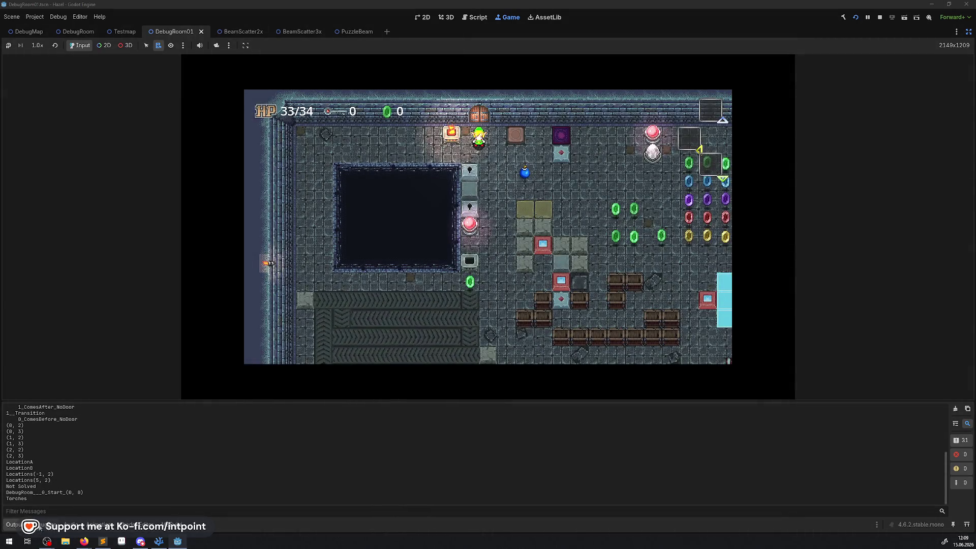
- Collapse the Output panel to view the reverted beams, stop the game, and return to BeamOrigin.cs
click(6, 527)
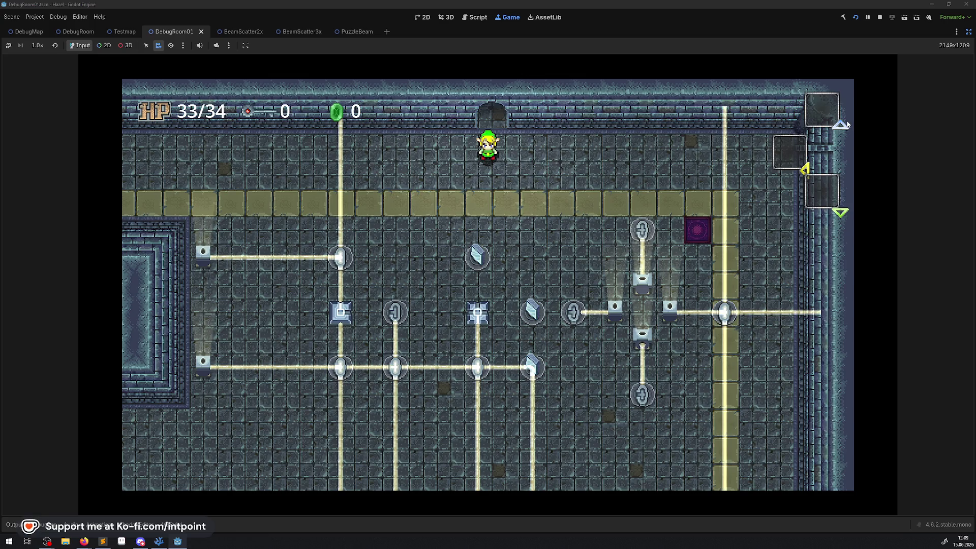
click(880, 17)
click(161, 541)
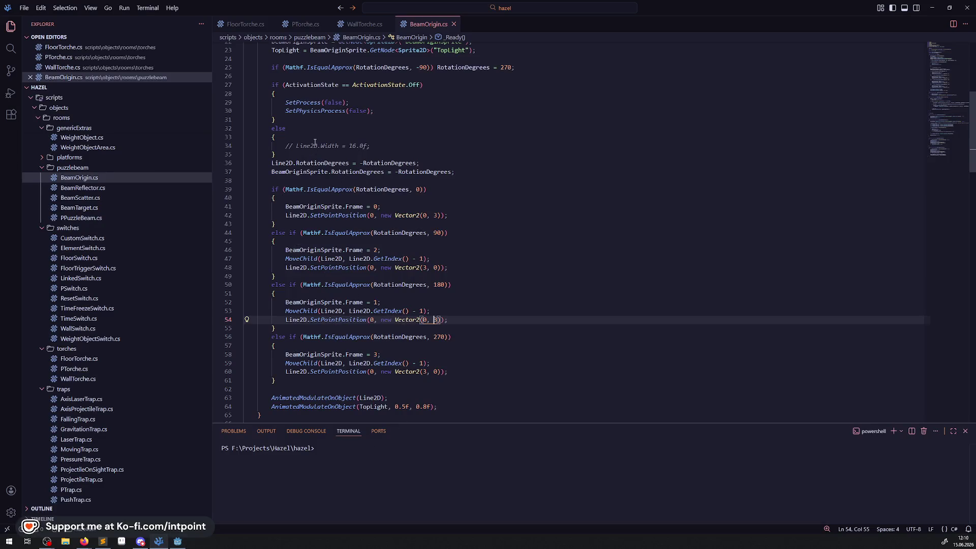
- Remove the else block holding the commented-out Line2D width from BeamOrigin.cs
drag(295, 152, 239, 128)
key(BackSpace)
click(484, 172)
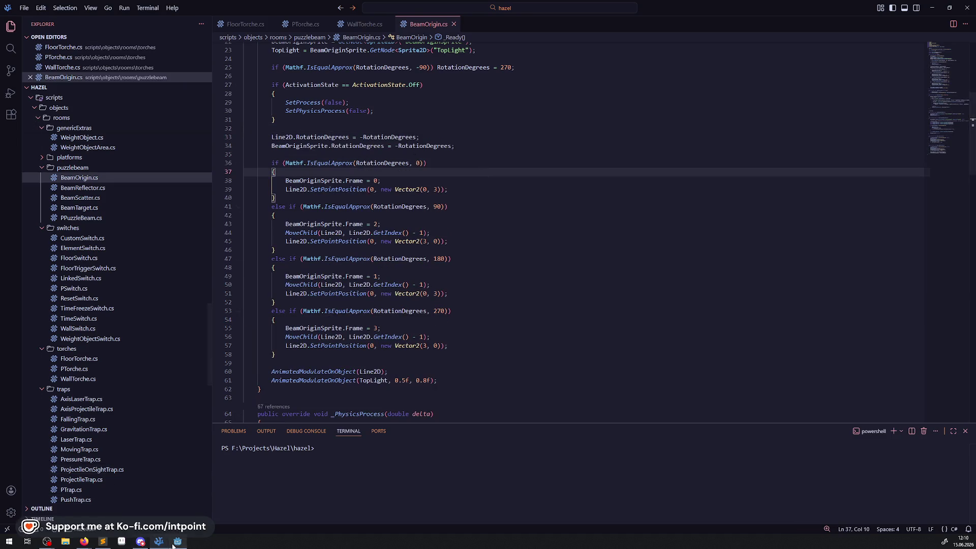
- Back in Godot, box-select and delete the seven beam pieces from DebugRoom01
click(177, 541)
drag(410, 338, 222, 161)
key(Delete)
click(464, 281)
mouse_move(274, 122)
mouse_down()
mouse_move(430, 162)
mouse_move(433, 139)
mouse_move(483, 143)
mouse_move(481, 194)
mouse_up()
key(Delete)
- Keep BeamScatter3x5 and delete BeamScatter3x4 from the middle row instead
click(510, 280)
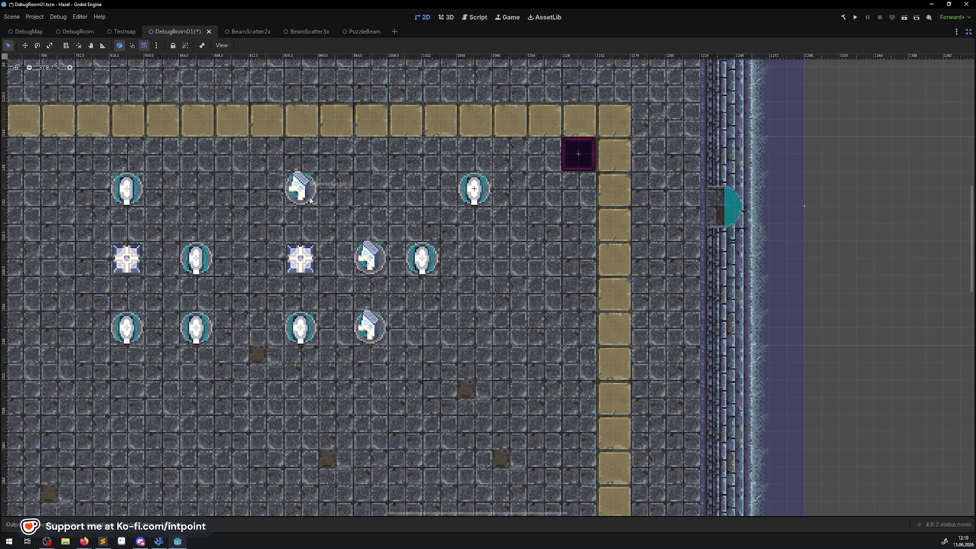
drag(266, 190, 348, 204)
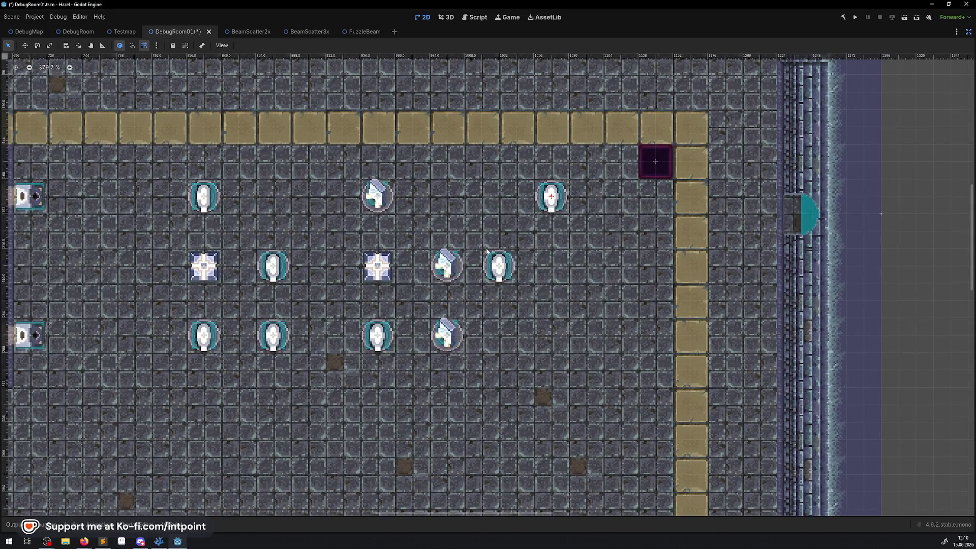
click(498, 266)
key(Delete)
click(465, 281)
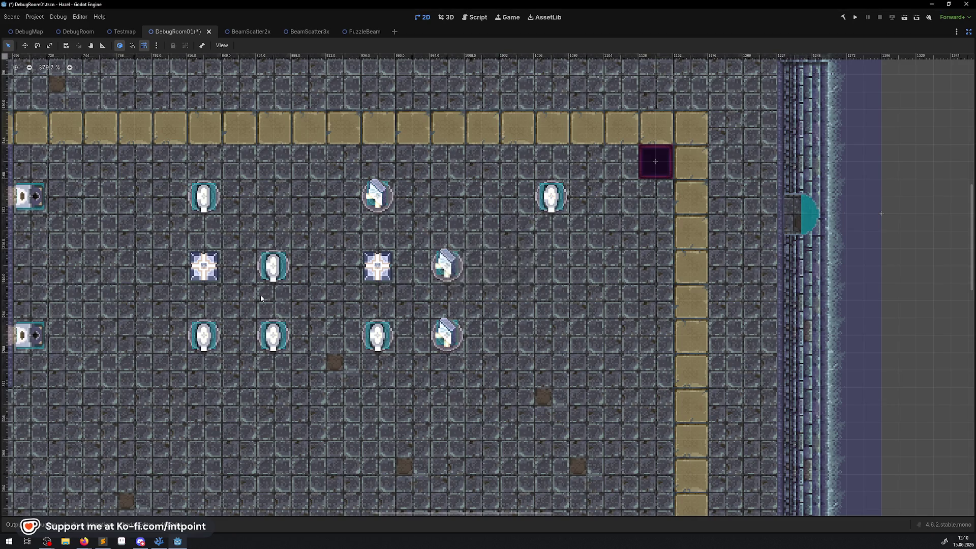
- Delete BeamScatter2x2, move BeamScatter3x5 into the freed spot, then save and run
drag(260, 294, 394, 303)
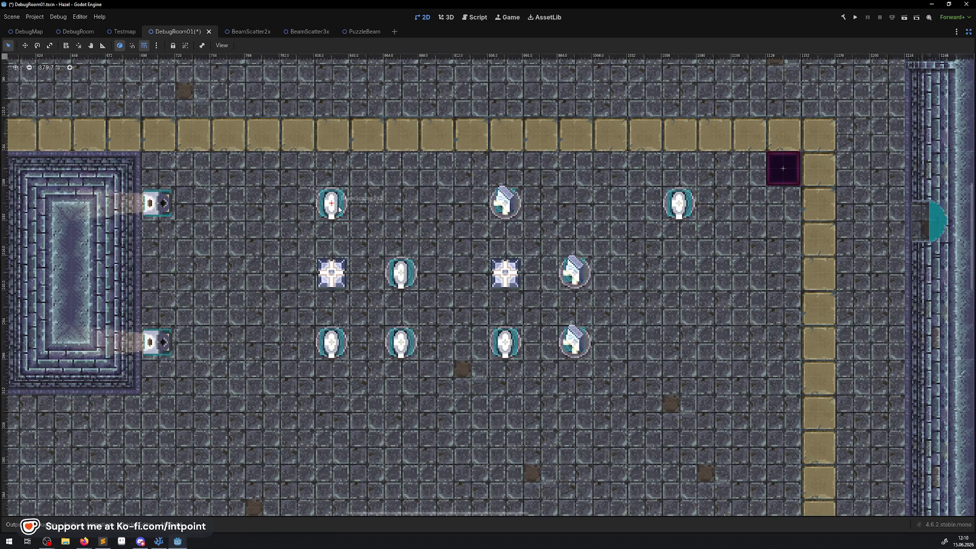
key(Delete)
click(465, 280)
drag(680, 205, 330, 209)
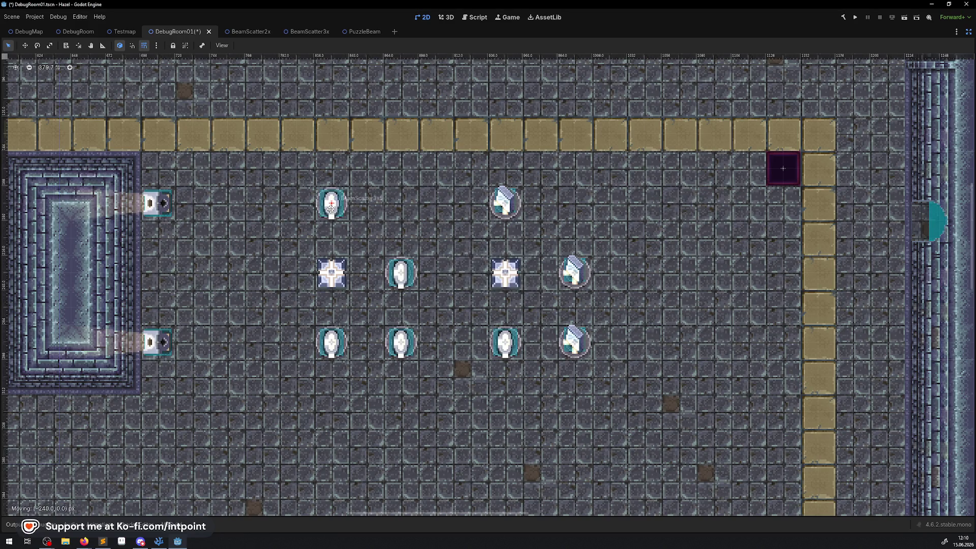
click(855, 17)
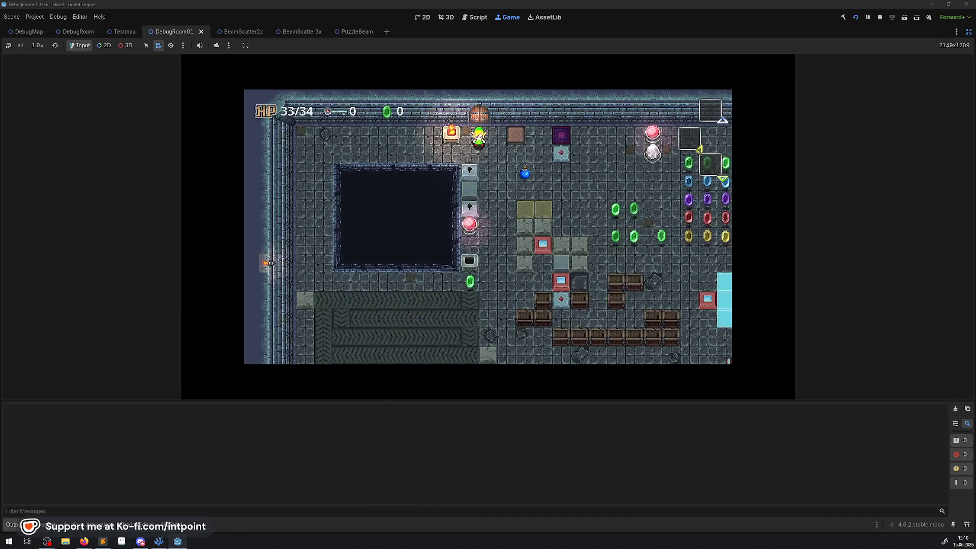
- Walk the character into the beam room, past the junction to the lower-right mirror
click(416, 288)
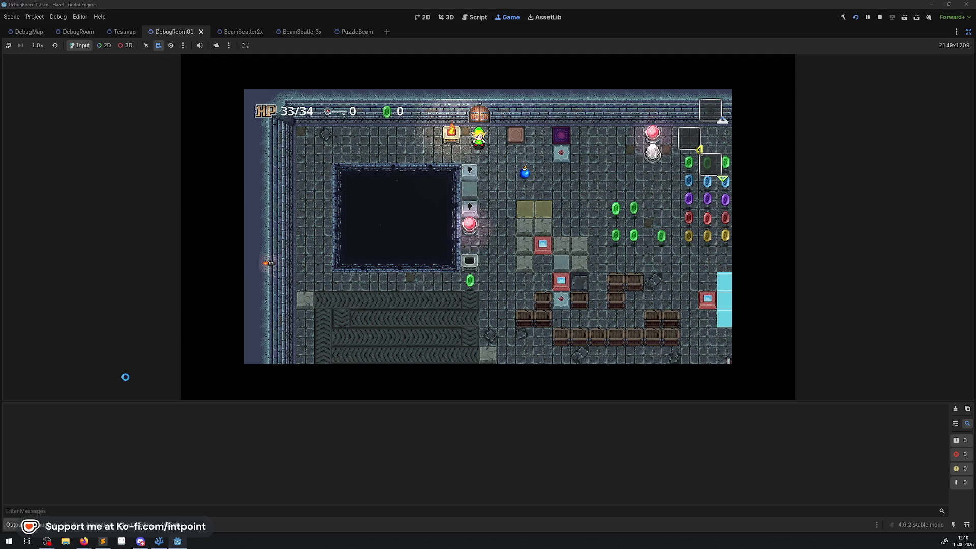
key(Right)
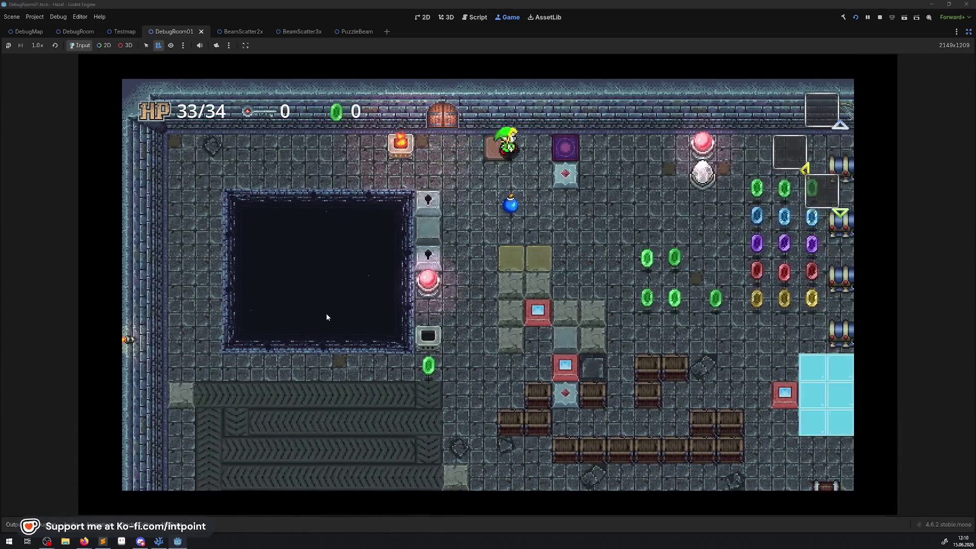
key(Up)
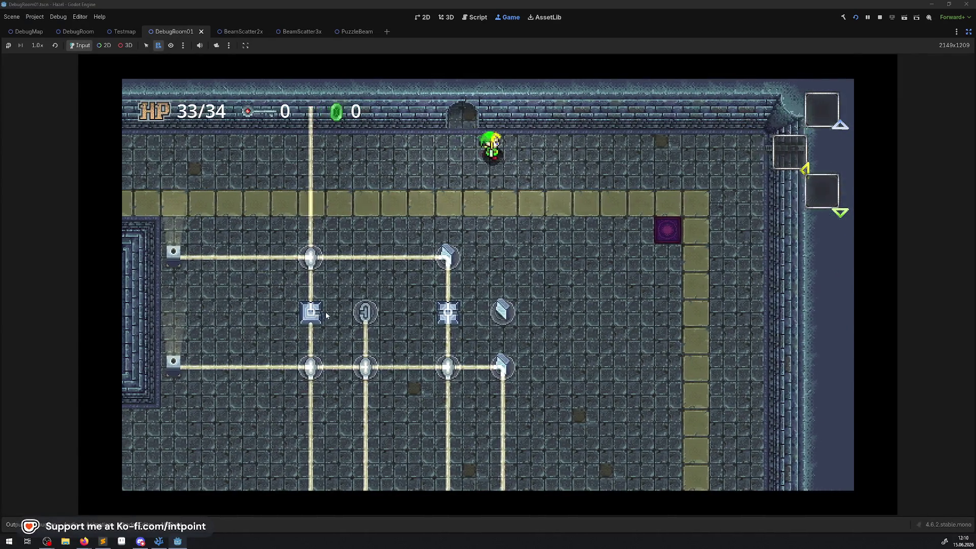
key(Down)
key(Down)
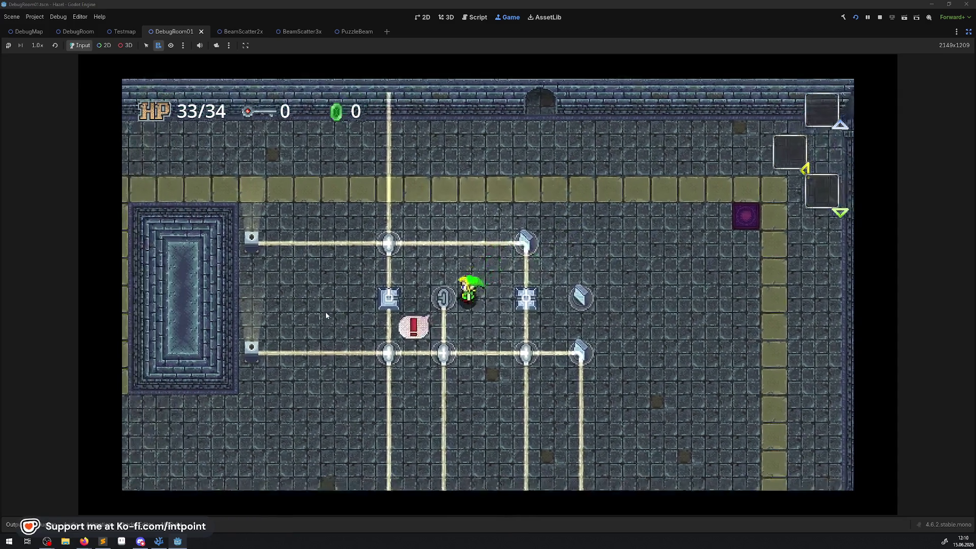
key(Left)
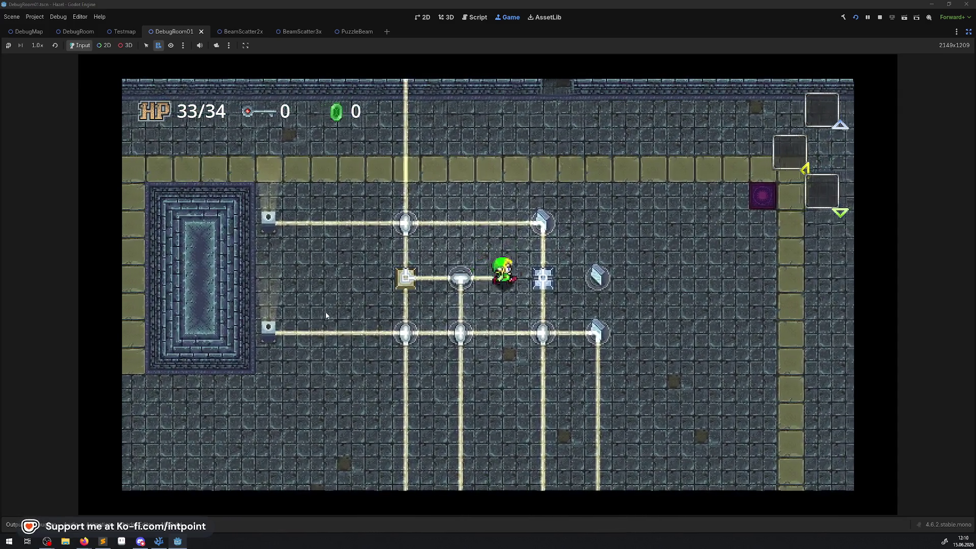
key(Right)
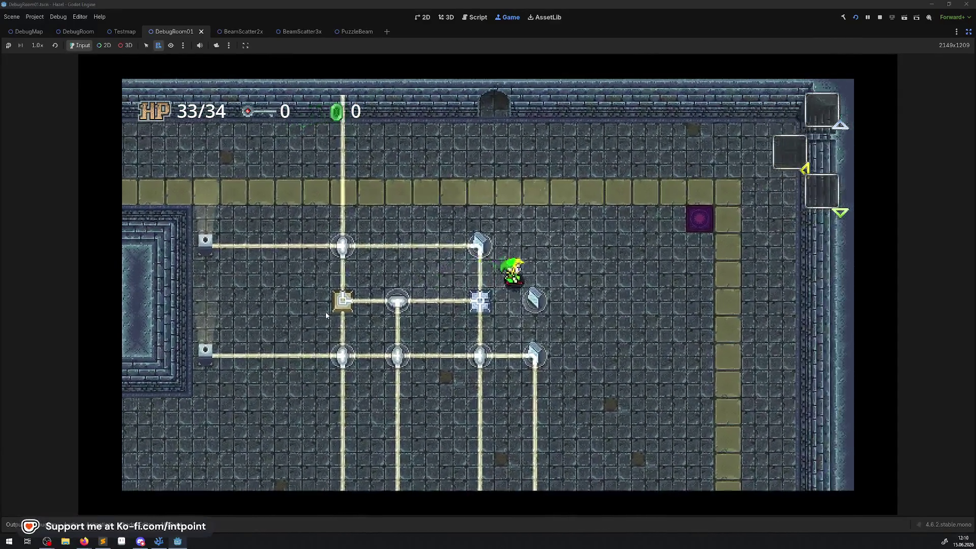
key(Down)
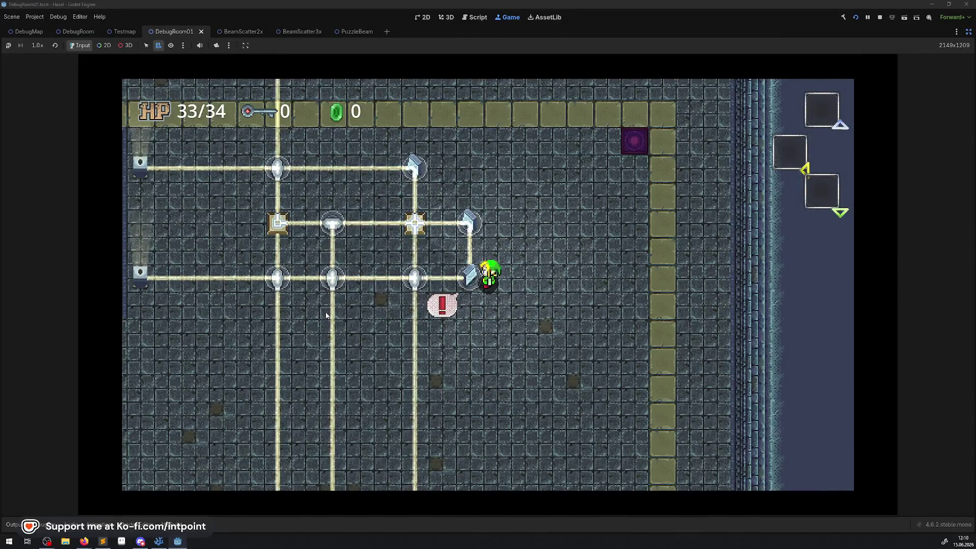
- Step in and out of the upper and lower beams to test blocking
key(Up)
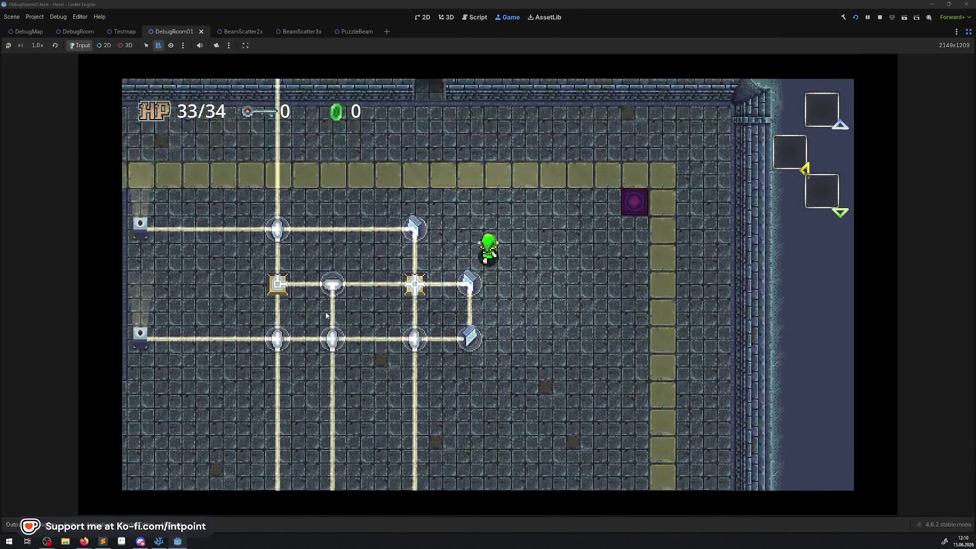
key(Left)
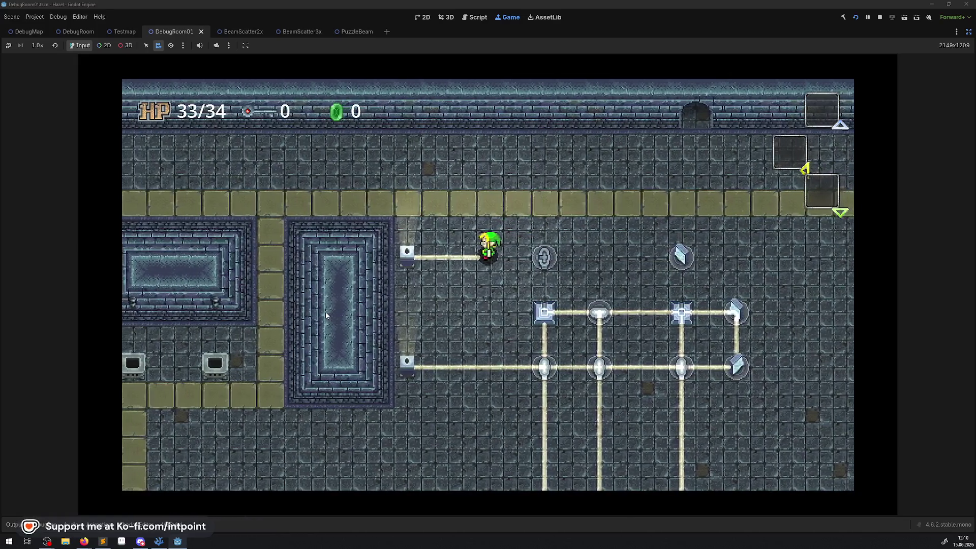
key(Up)
key(Down)
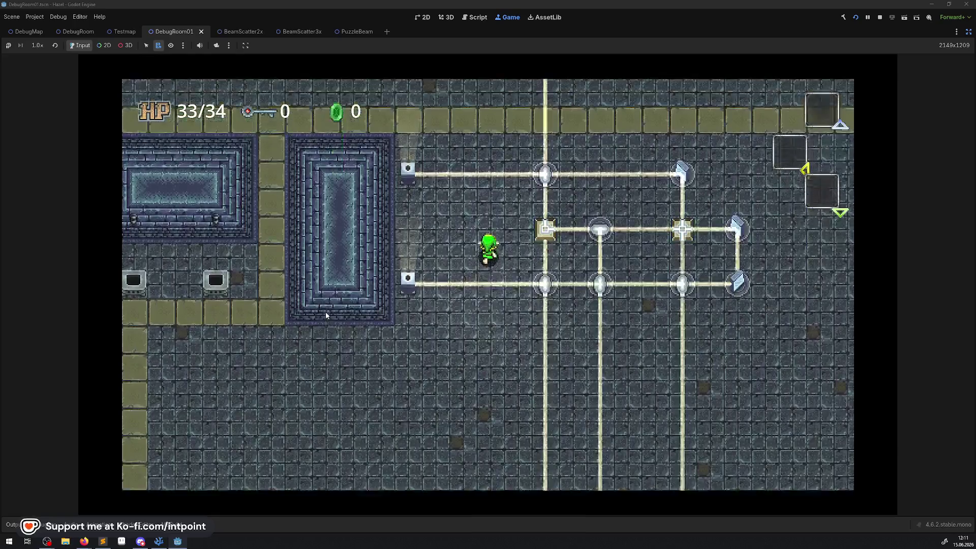
key(Up)
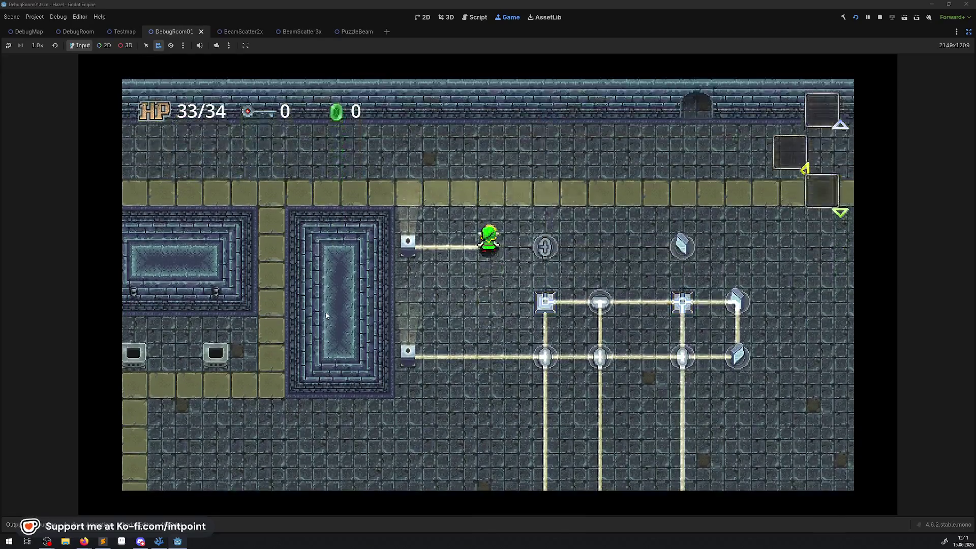
key(Down)
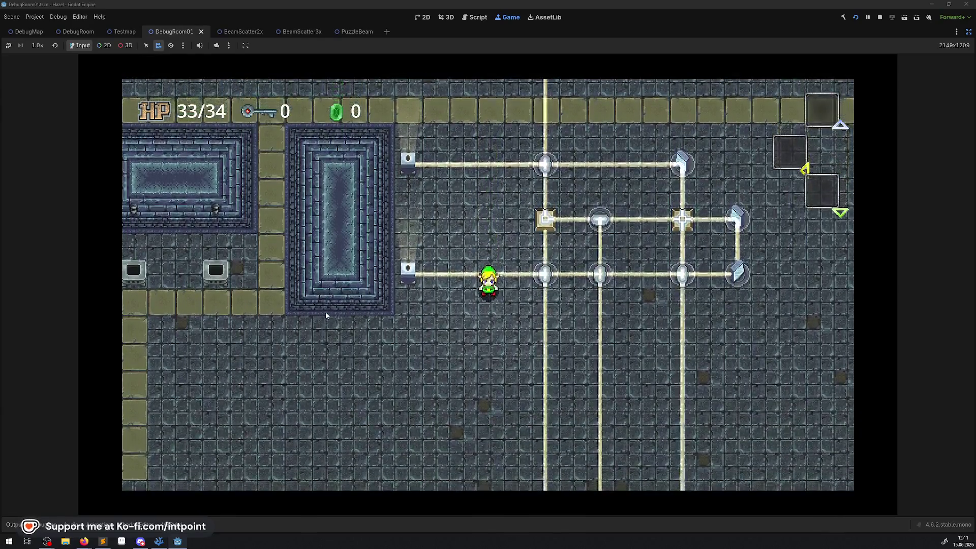
key(Up)
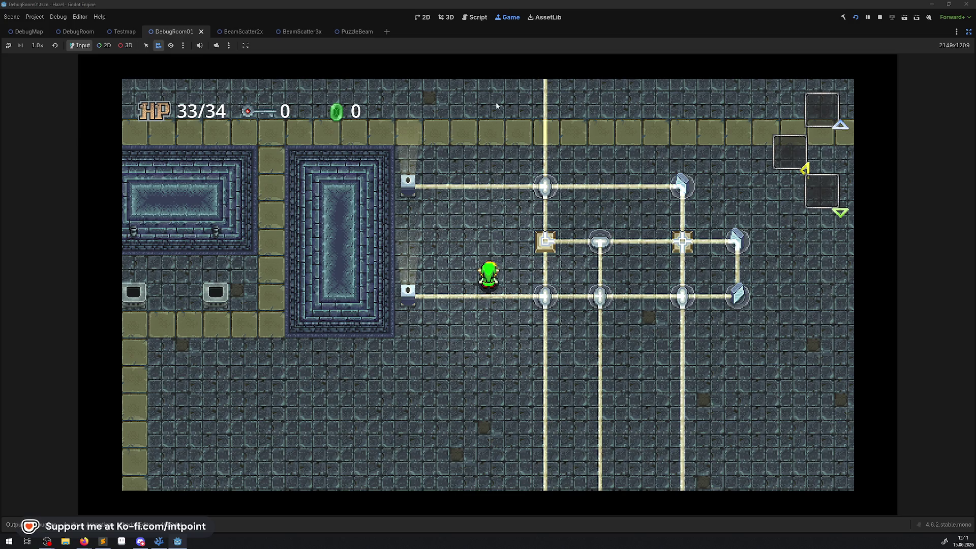
- Walk around the beam rows to reach the round scatter device
key(Up)
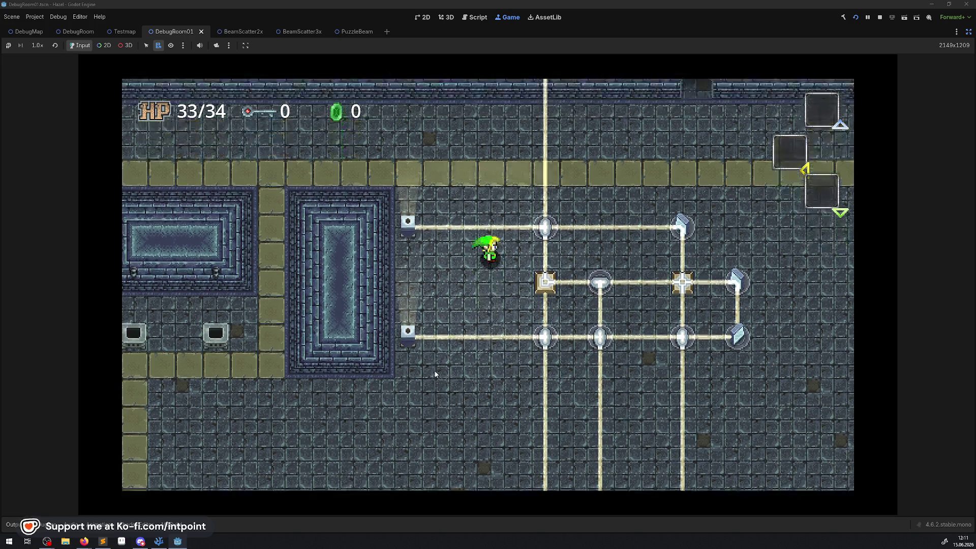
key(Down)
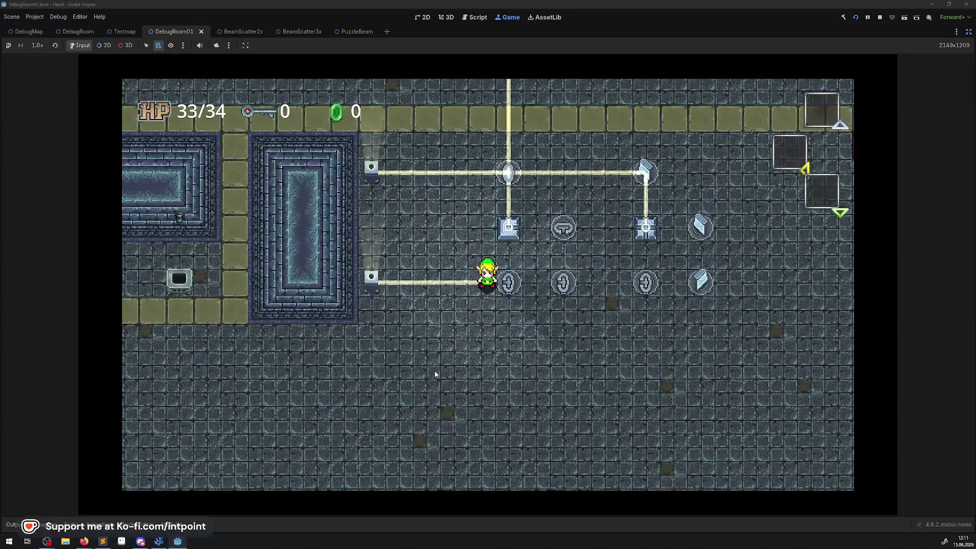
key(Up)
key(Up)
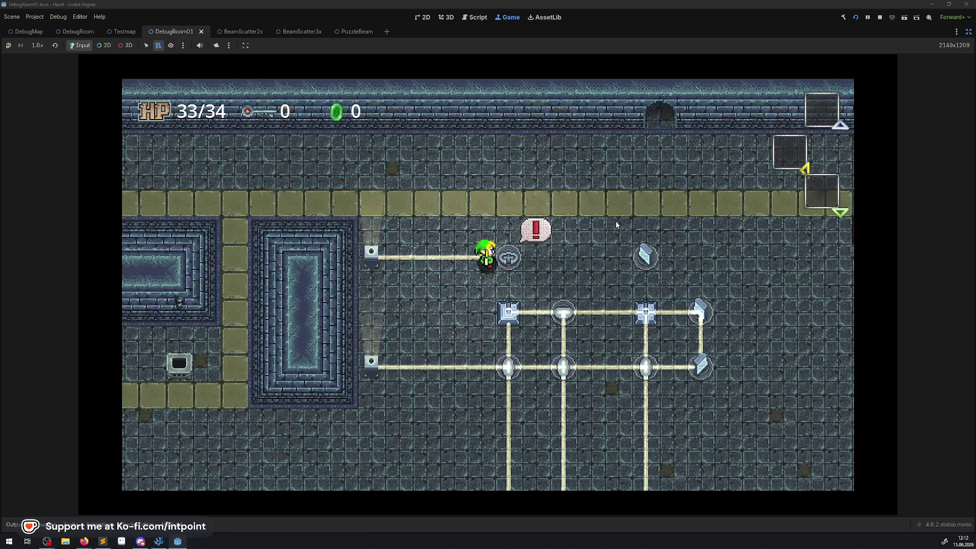
key(Left)
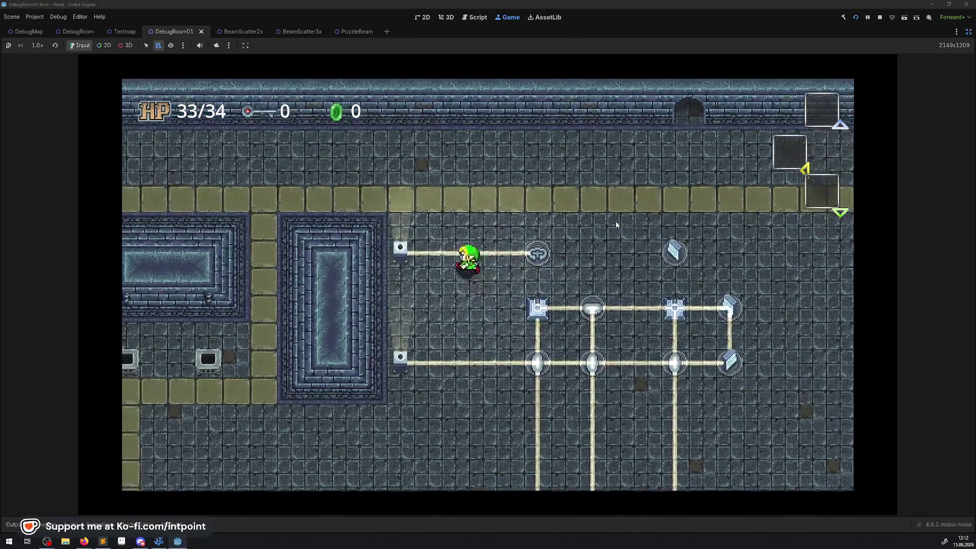
key(Left)
key(Down)
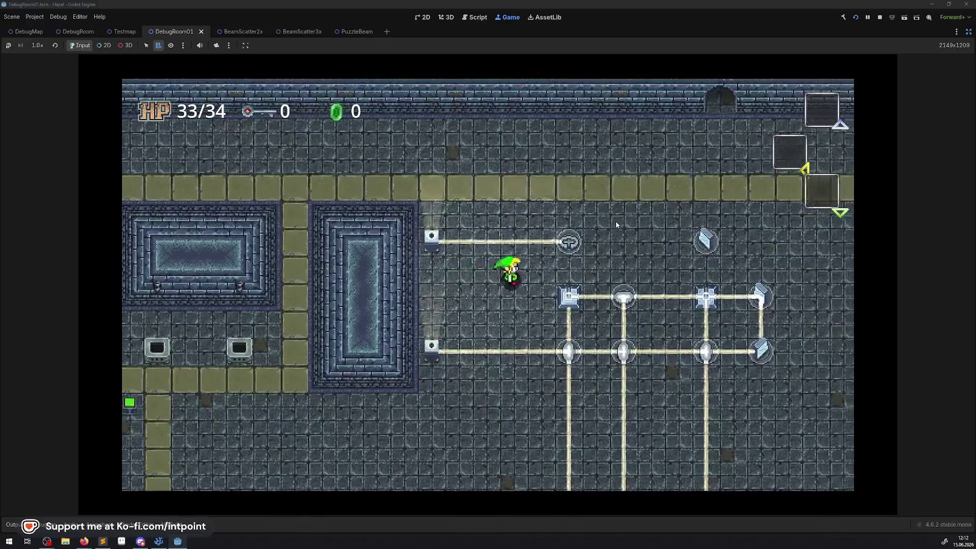
key(Up)
key(Right)
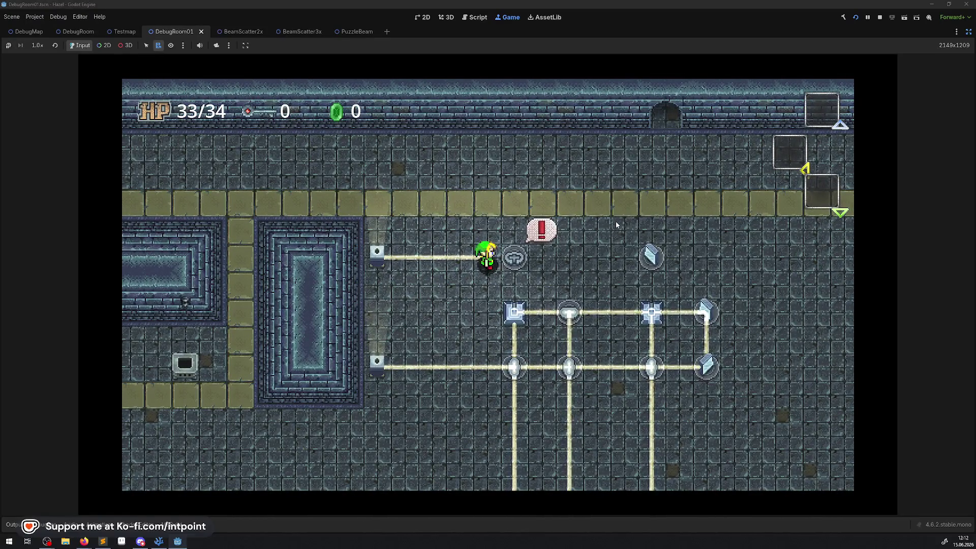
key(Down)
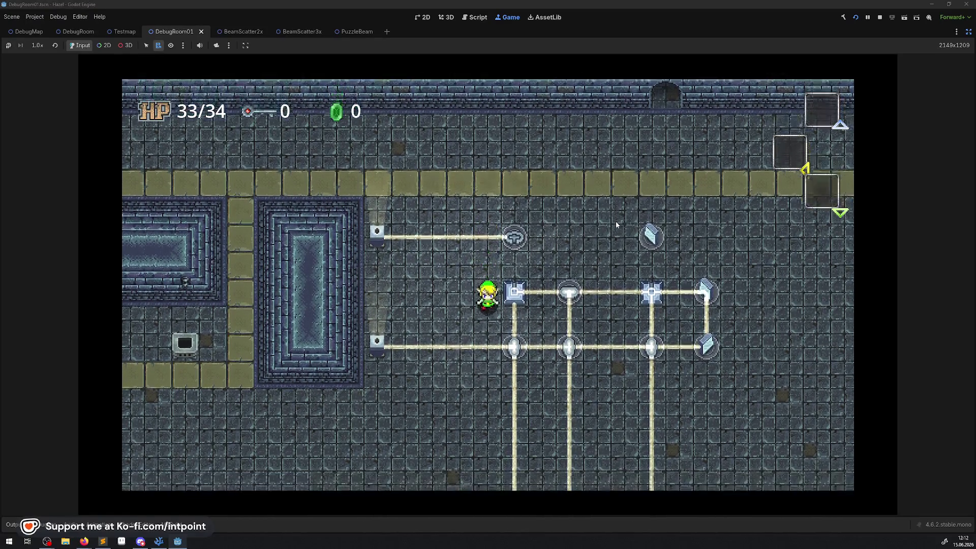
key(Down)
key(Right)
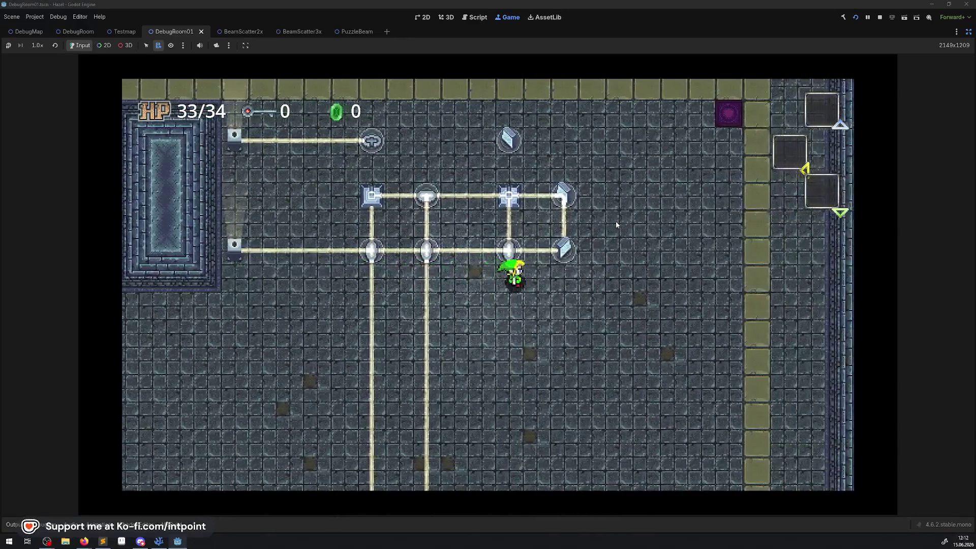
key(Up)
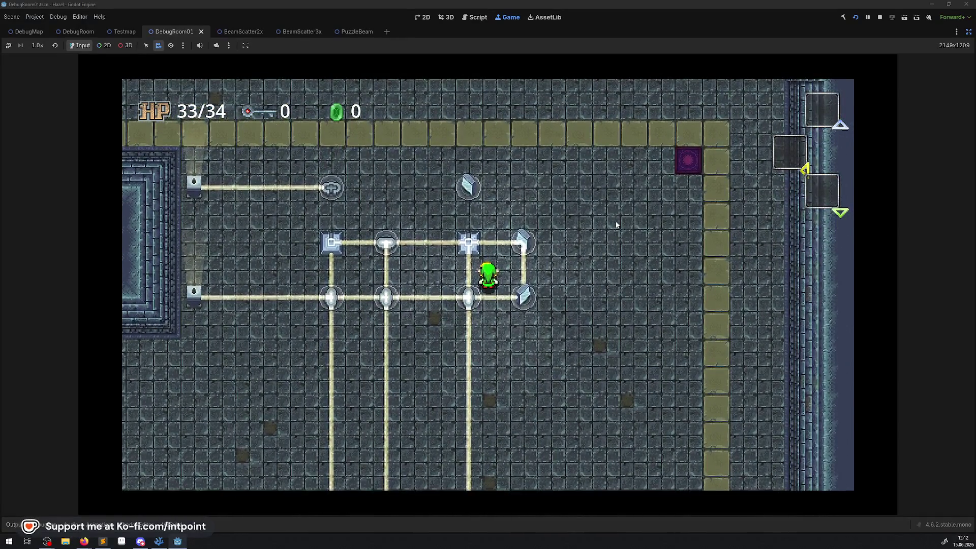
key(Left)
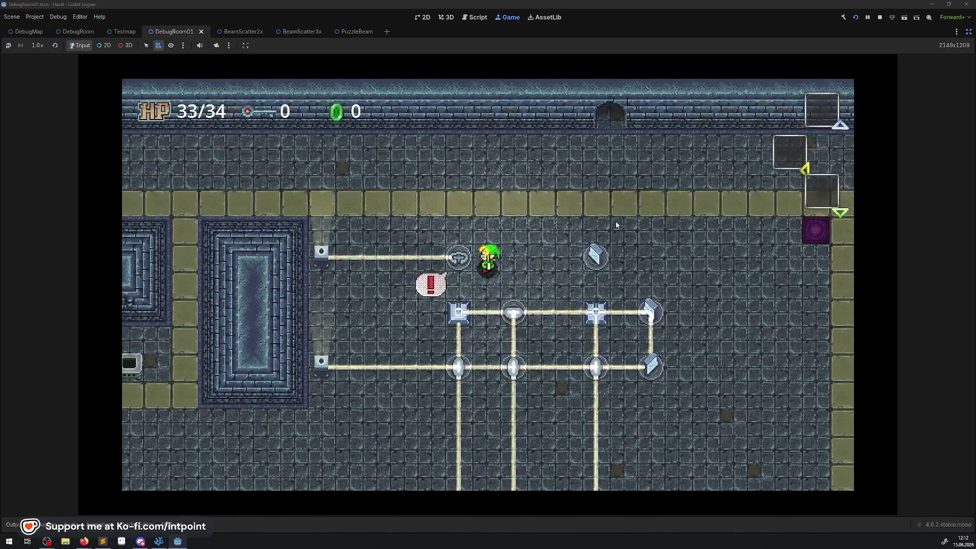
- Rotate the round scatter, then turn the mirror to send the beam upward
key(space)
key(Up)
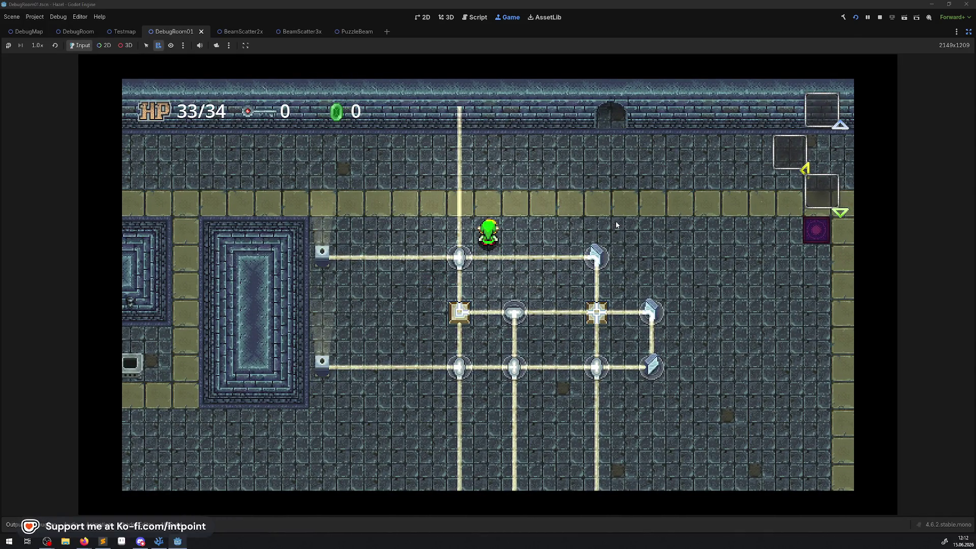
key(Right)
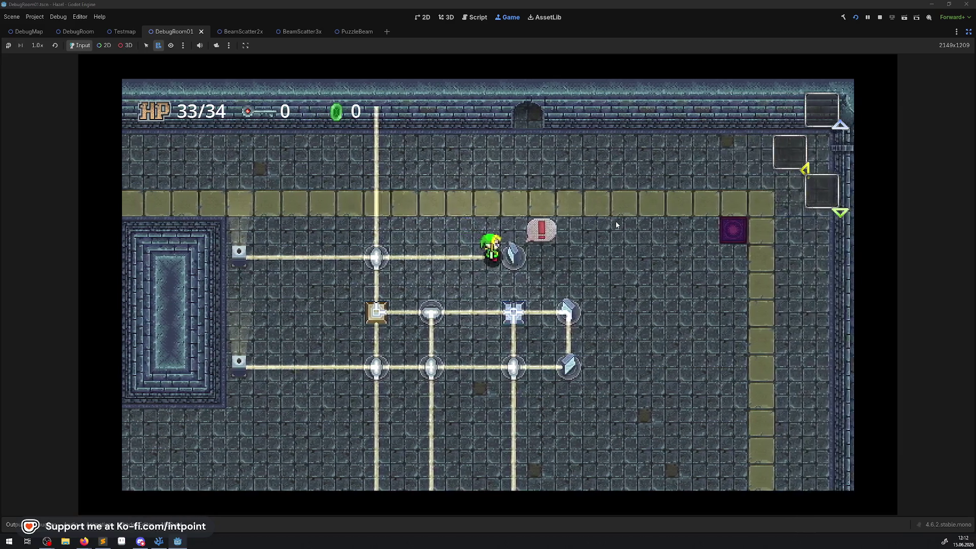
key(space)
key(Up)
- Rotate the next mirror to send the beam downward, reach the lower mirror, and stop the game
key(Right)
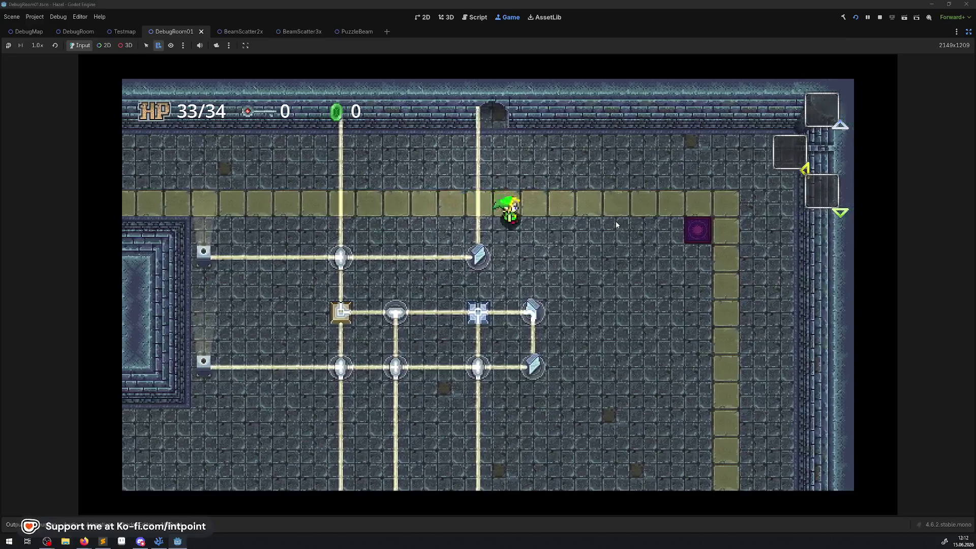
key(Down)
key(space)
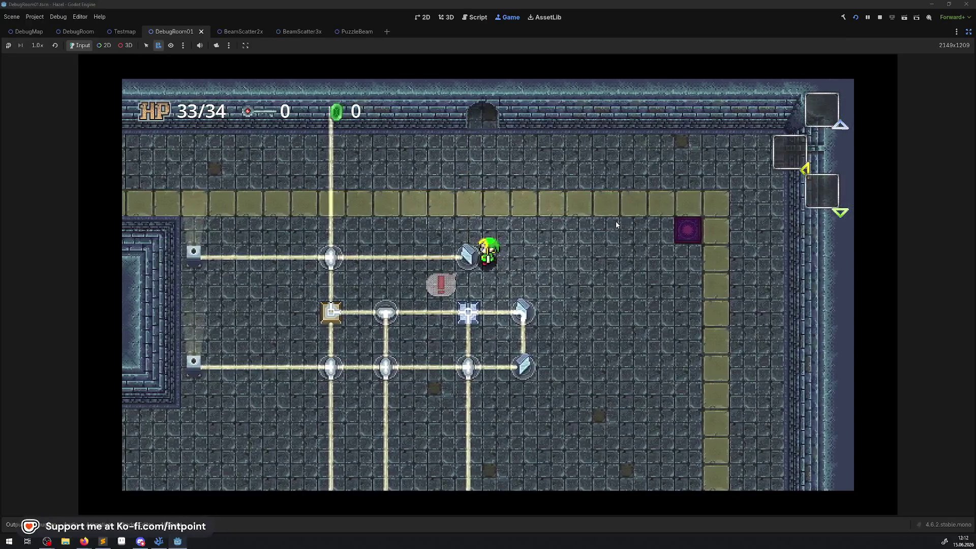
key(Right)
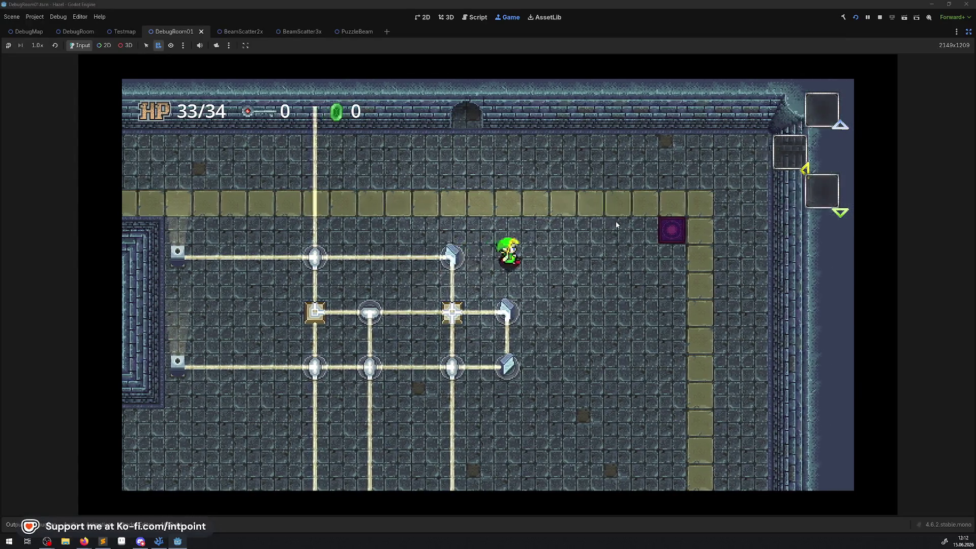
key(Down)
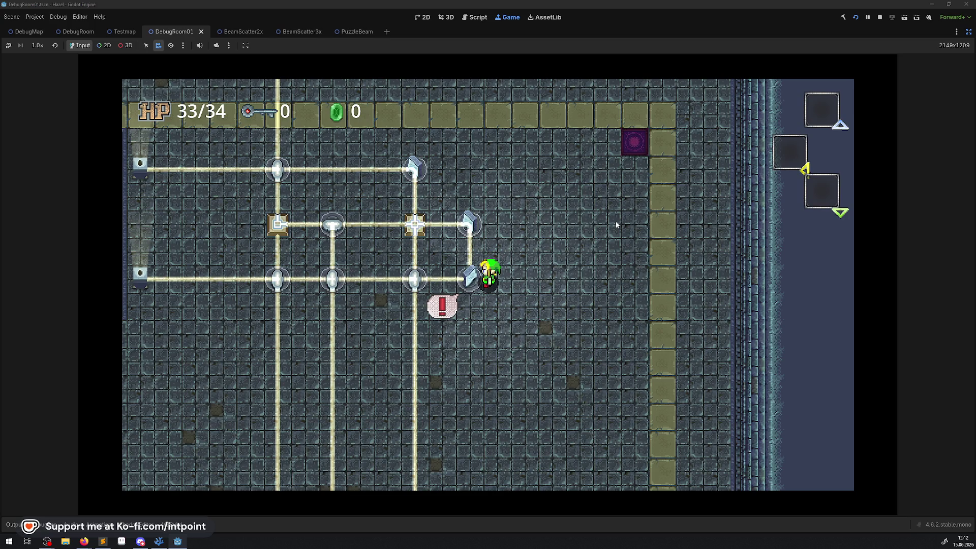
click(880, 18)
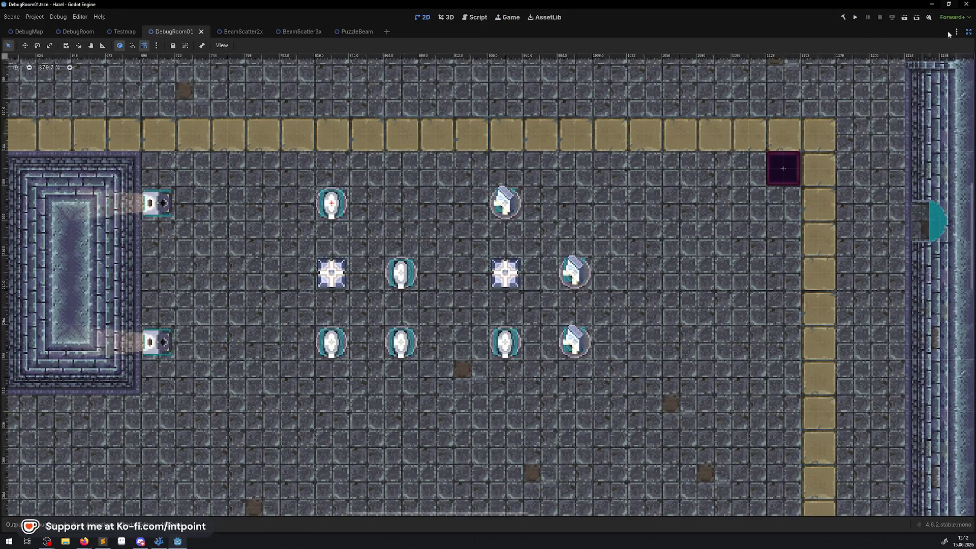
- Leave distraction-free mode to bring back the Scene, FileSystem and Inspector docks
click(968, 32)
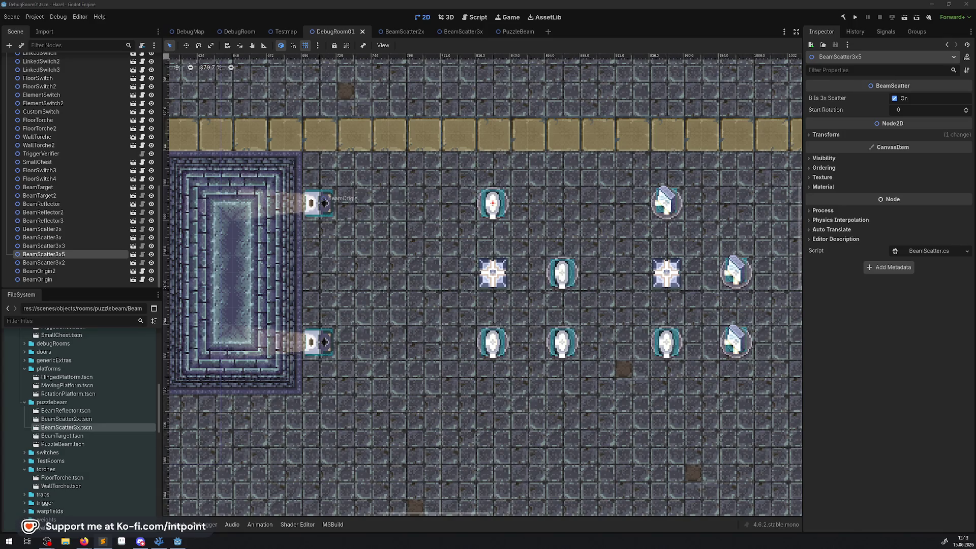
key(alt+Tab)
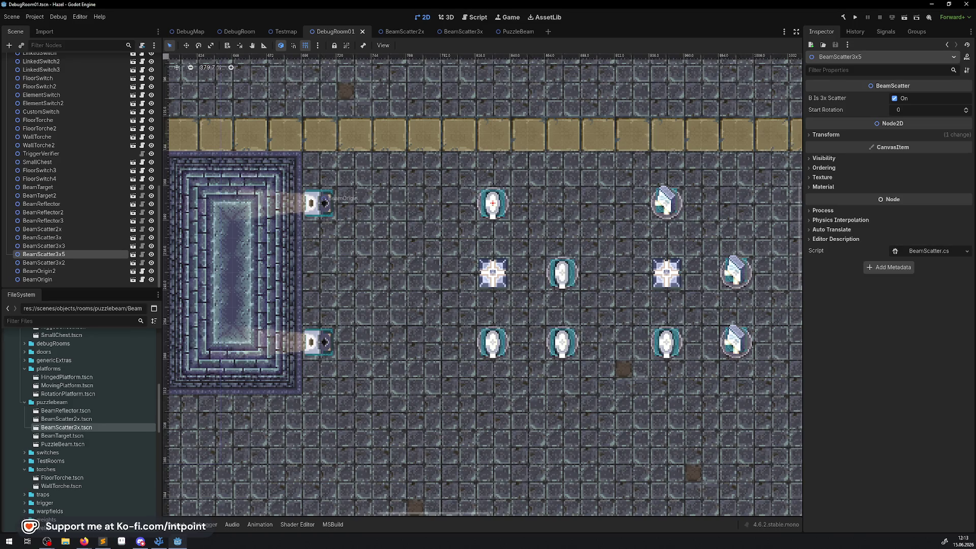
key(alt+Tab)
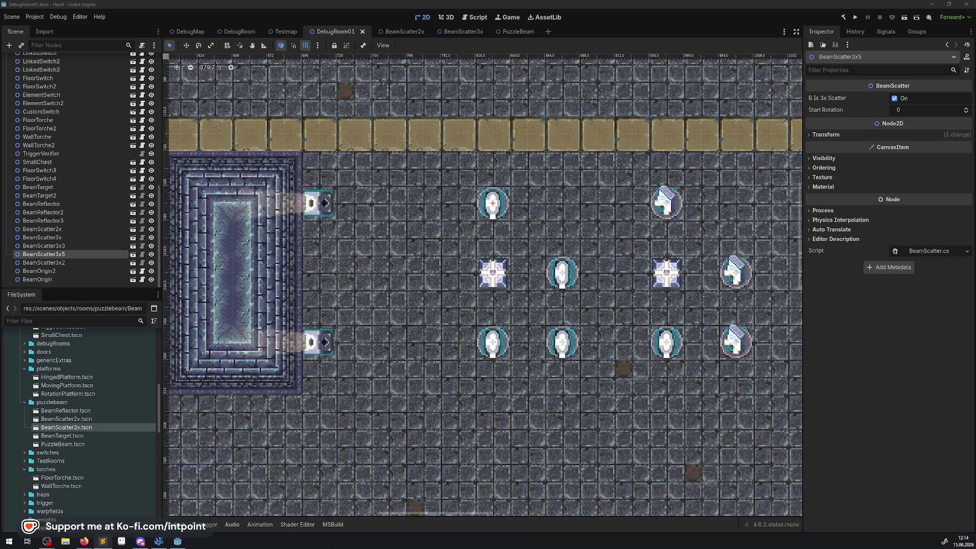
- Select BeamOrigin in the room, open PuzzleBeam.tscn and bring up its file actions
click(323, 203)
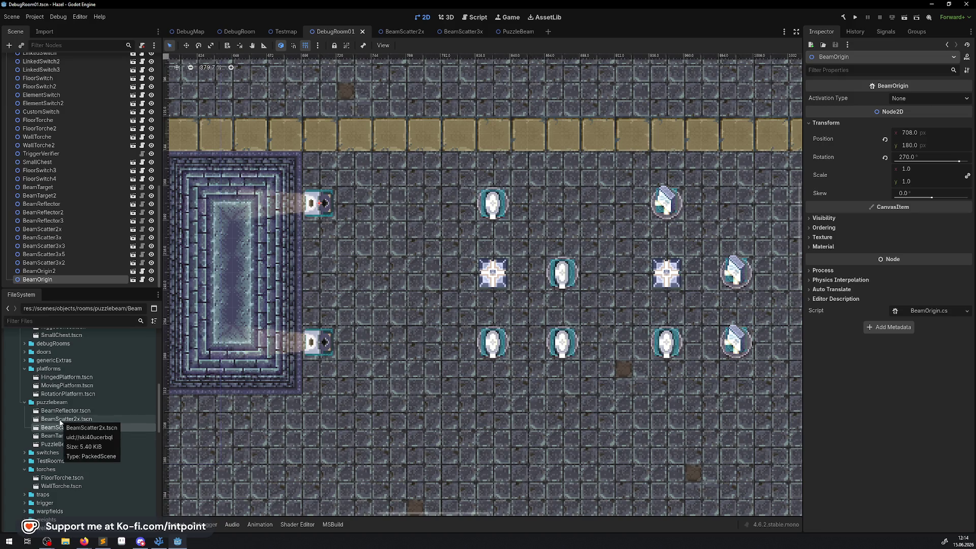
double_click(74, 445)
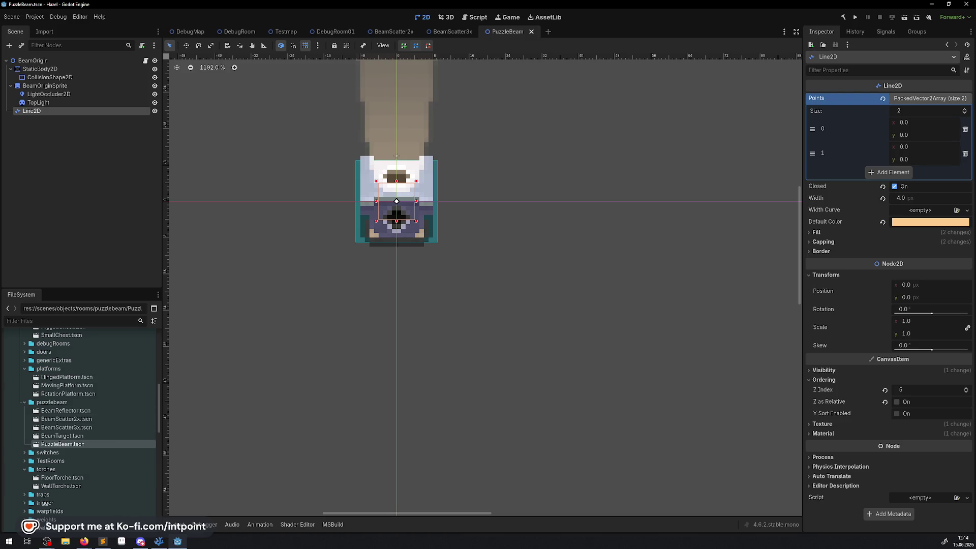
right_click(69, 447)
- Rename the PuzzleBeam.tscn scene file to BeamOrigin.tscn
click(84, 449)
text(BeamOrig)
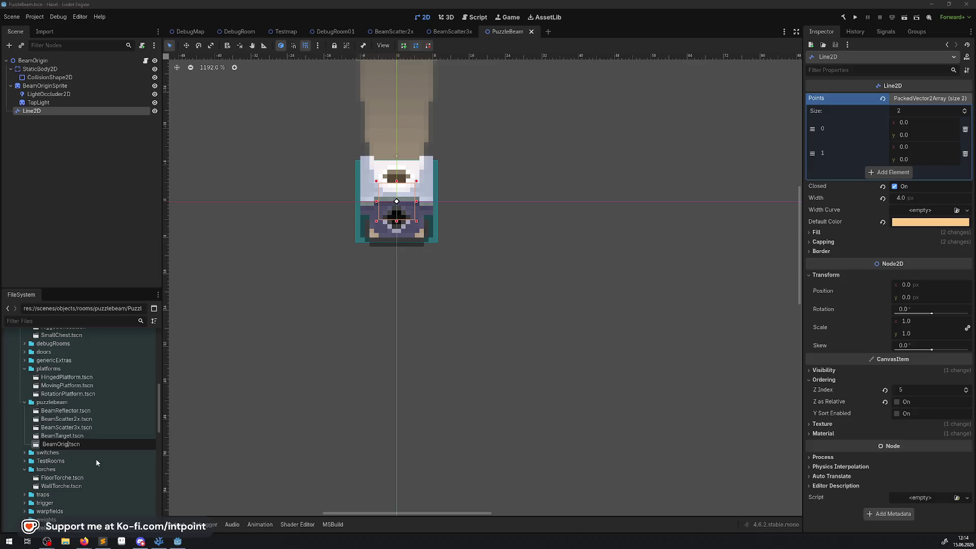
text(in)
key(Return)
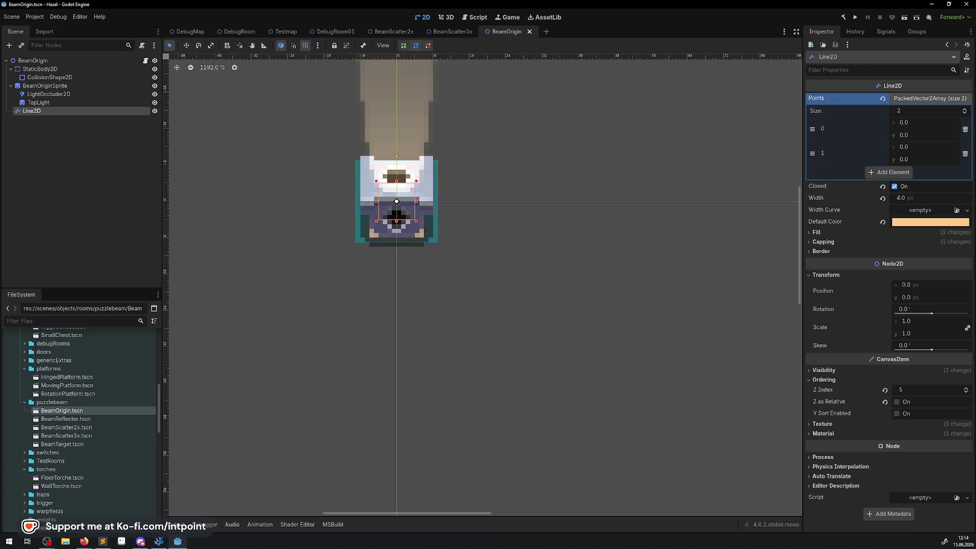
- Return to the DebugRoom01 scene tab
key(alt+Tab)
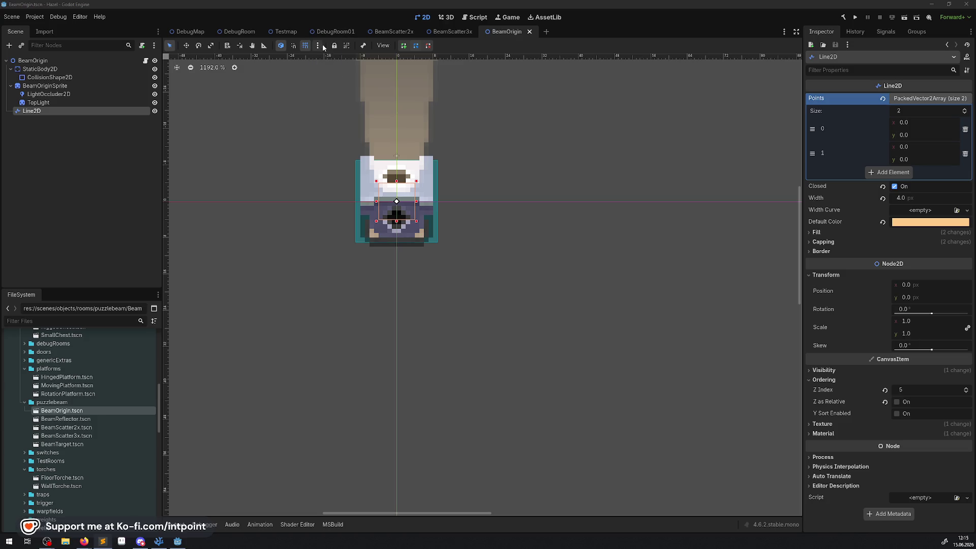
mouse_move(395, 33)
click(333, 31)
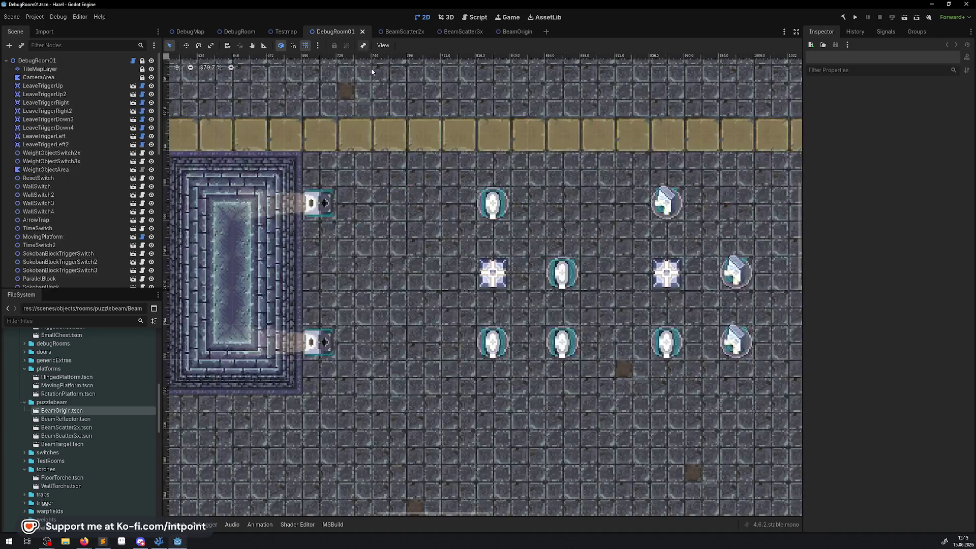
- Select BeamOrigin, BeamReflector and BeamScatter3x5, then open BeamScatter3x5's BeamScatter.cs script
click(323, 206)
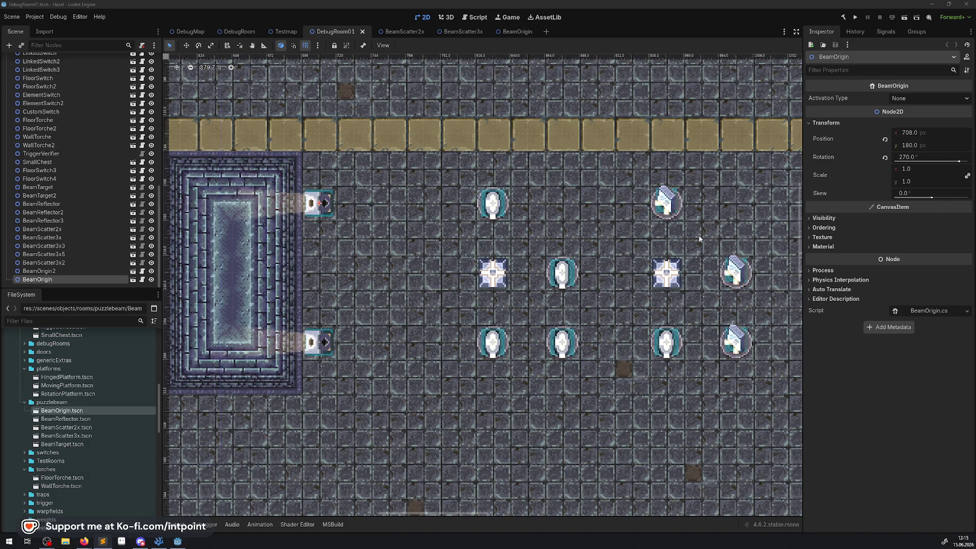
click(663, 200)
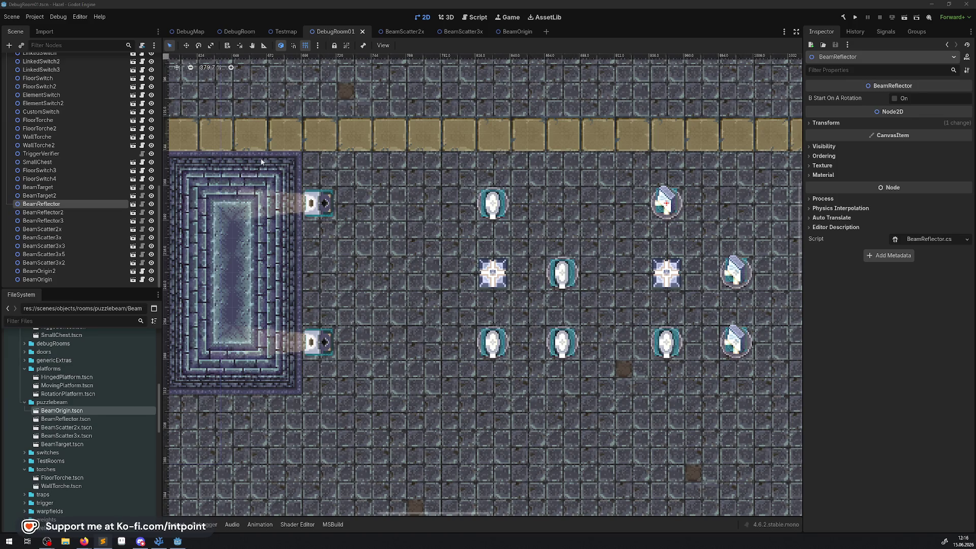
click(494, 209)
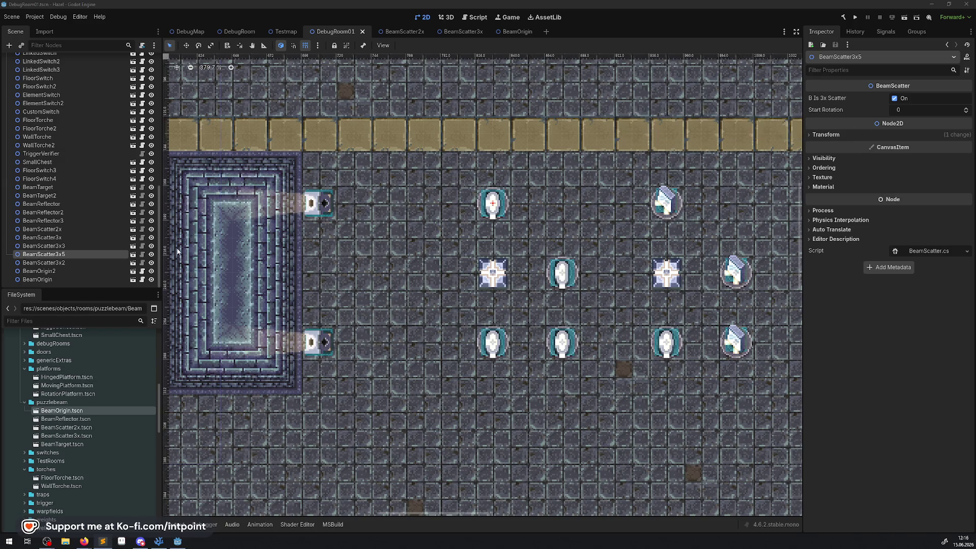
click(144, 255)
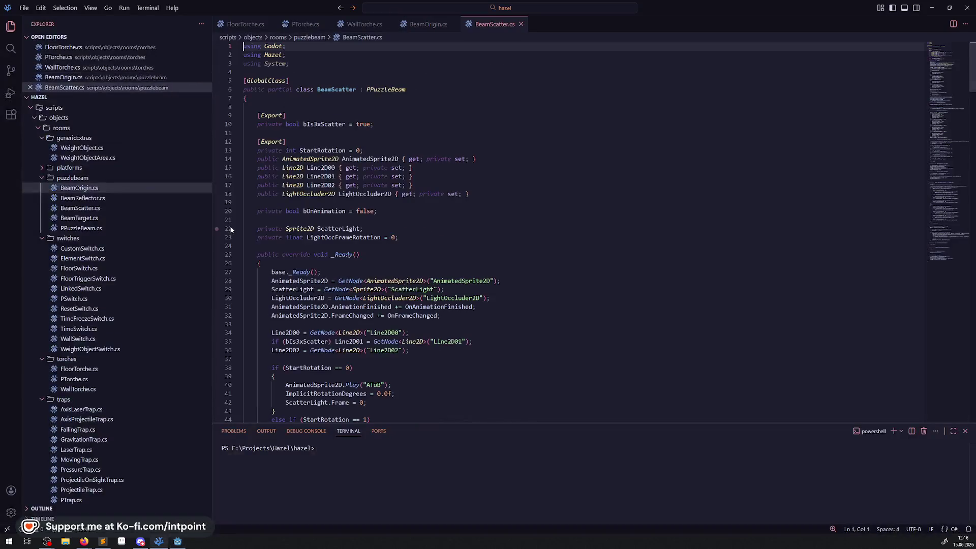
- Check StartRotation's references, change its default value to 1 and save
scroll(428, 333, down, 8)
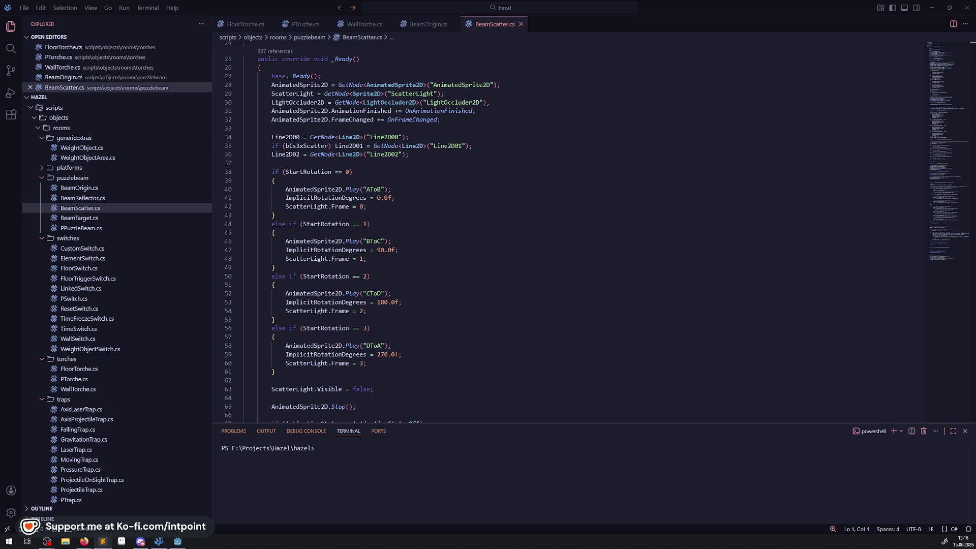
mouse_move(332, 202)
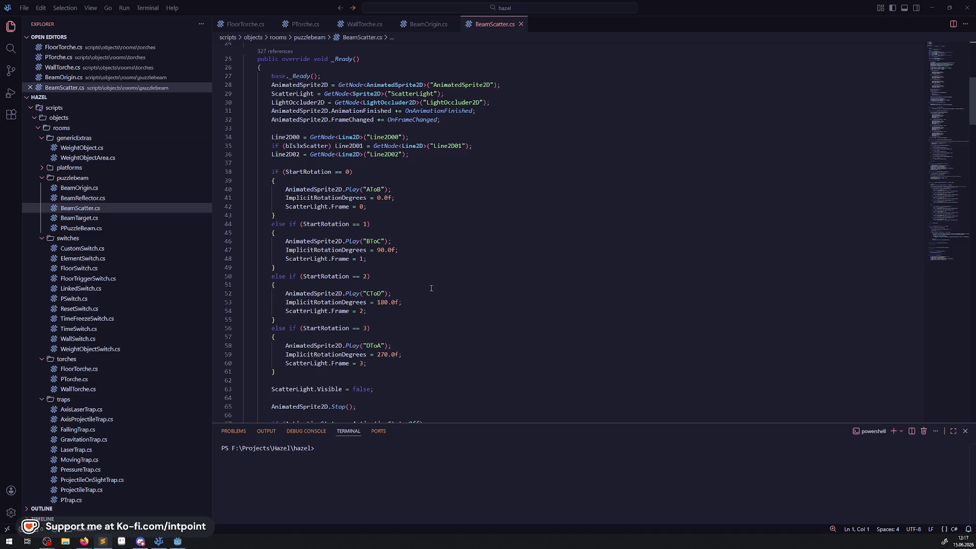
double_click(308, 172)
scroll(380, 264, up, 8)
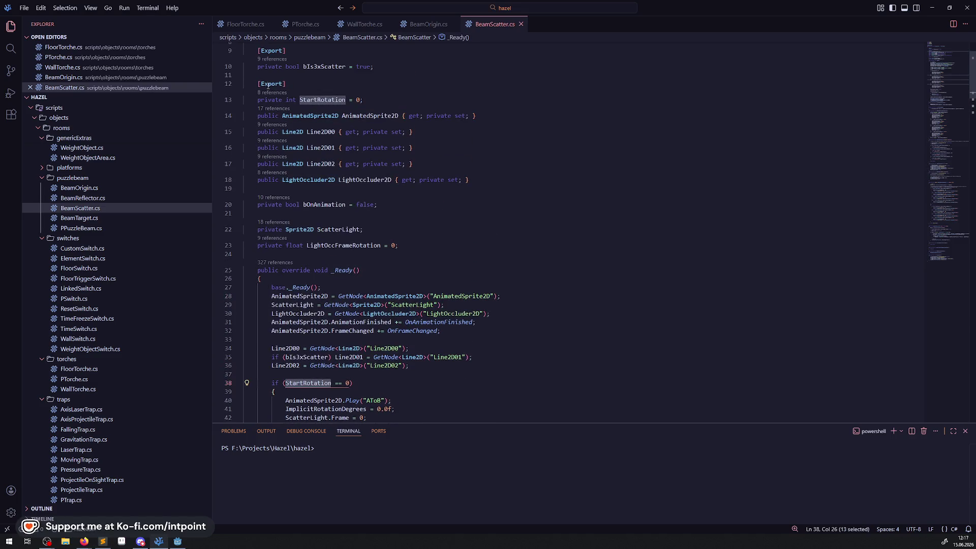
click(270, 93)
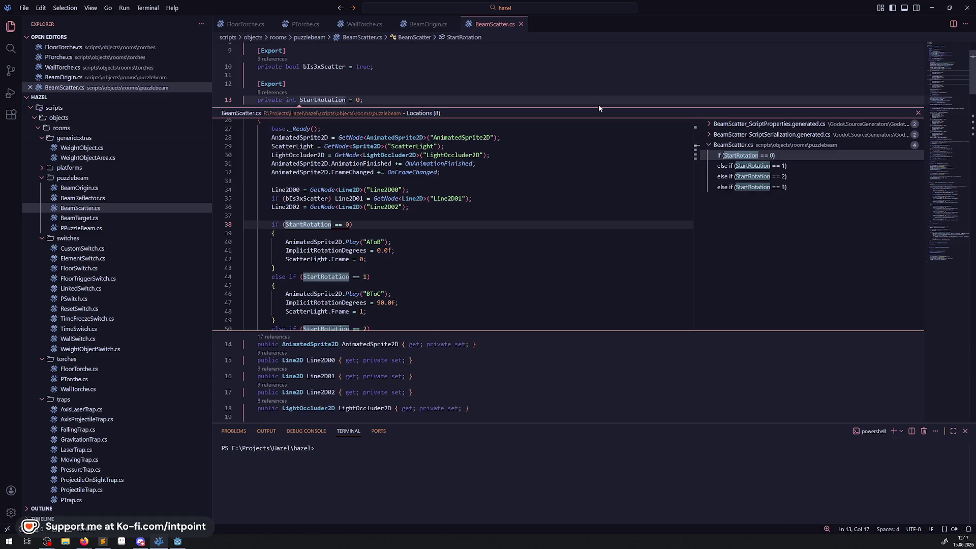
click(918, 113)
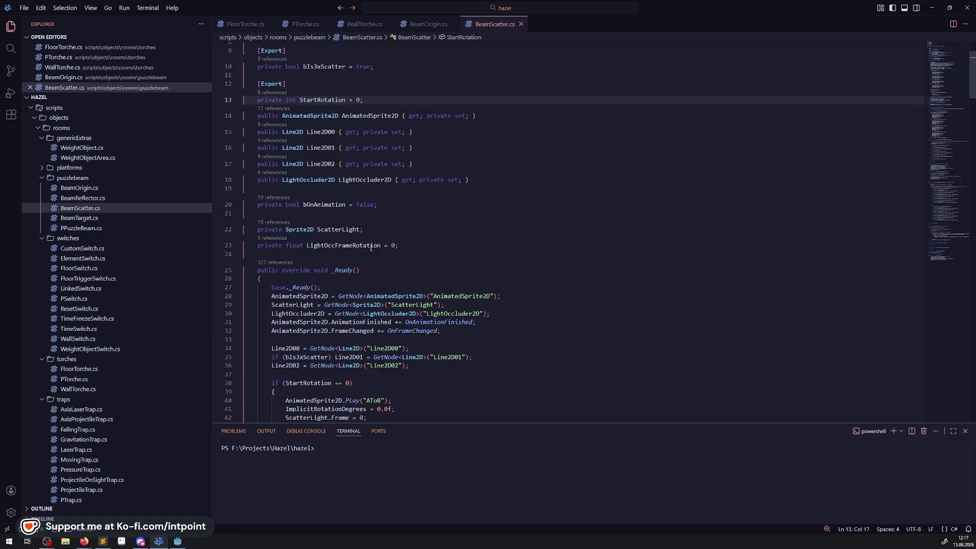
double_click(358, 100)
text(1)
click(449, 197)
key(ctrl+s)
- Renumber the four rotation checks to 1, 2, 3 and 4 and save BeamScatter.cs
scroll(357, 237, down, 2)
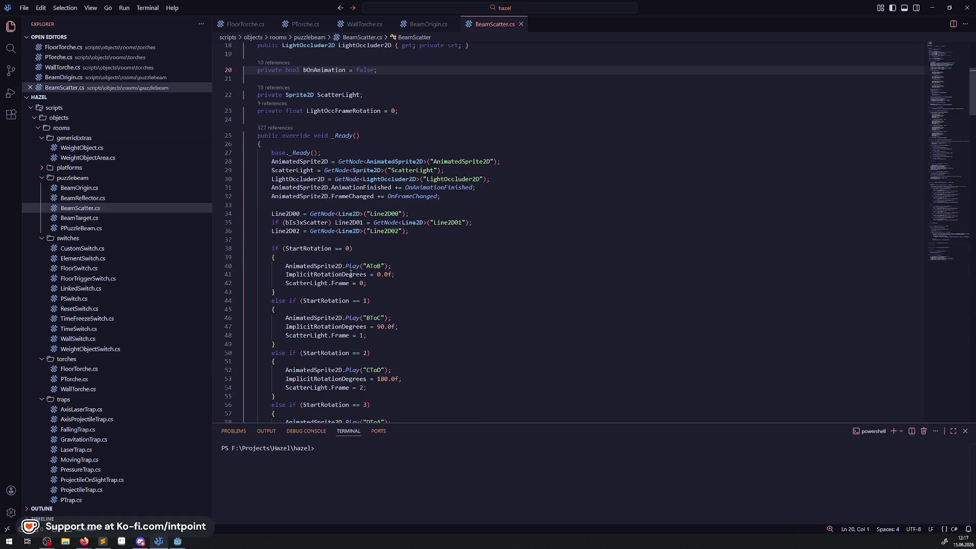
click(349, 248)
key(BackSpace)
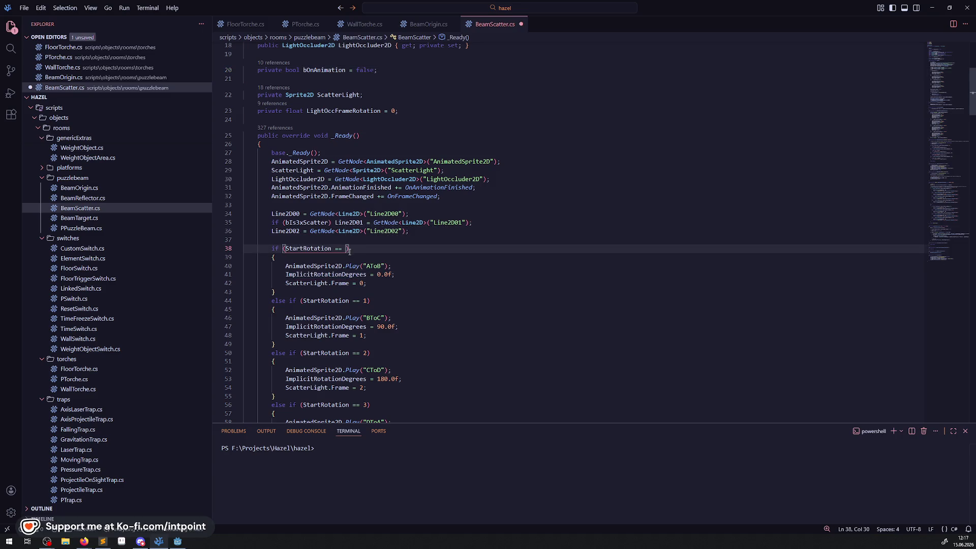
text(1)
click(367, 301)
key(BackSpace)
text(2)
click(367, 353)
key(BackSpace)
text(3)
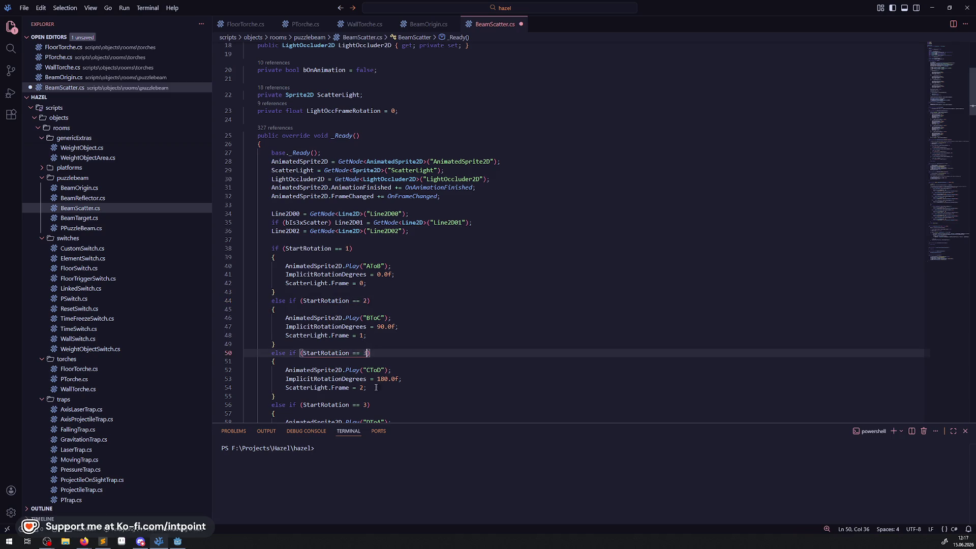
click(367, 405)
key(BackSpace)
text(4)
click(435, 369)
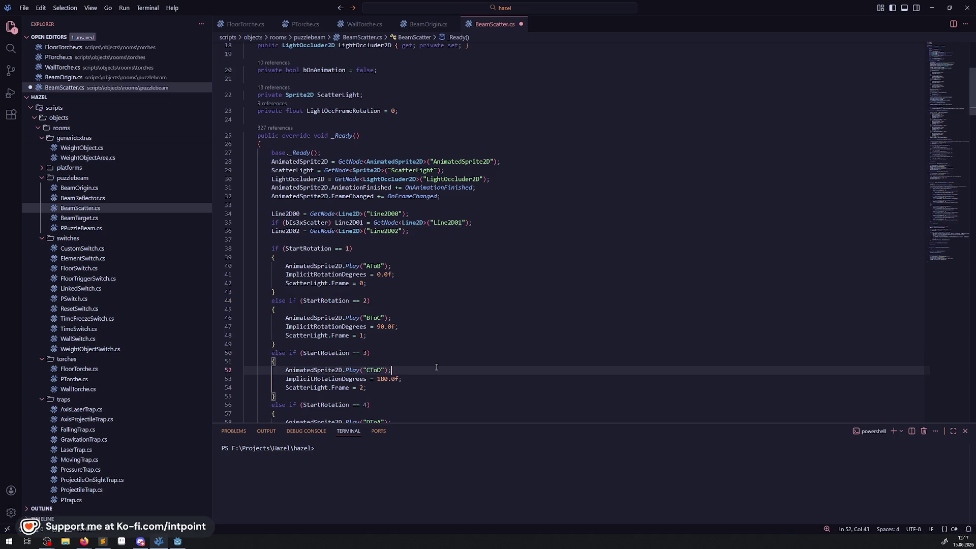
key(ctrl+s)
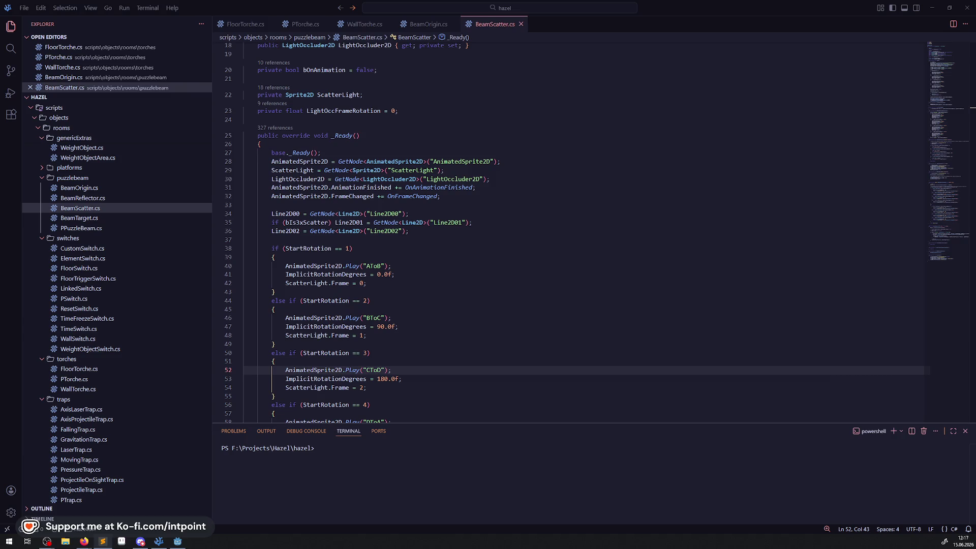
click(177, 540)
- Rebuild the C# project and set BeamScatter3x3's Start Rotation to 4
click(843, 18)
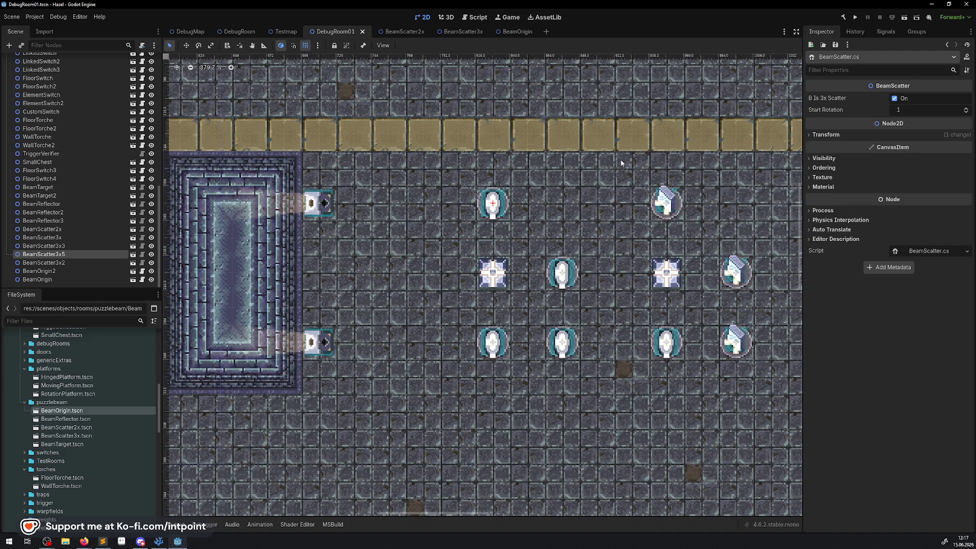
drag(507, 206, 342, 197)
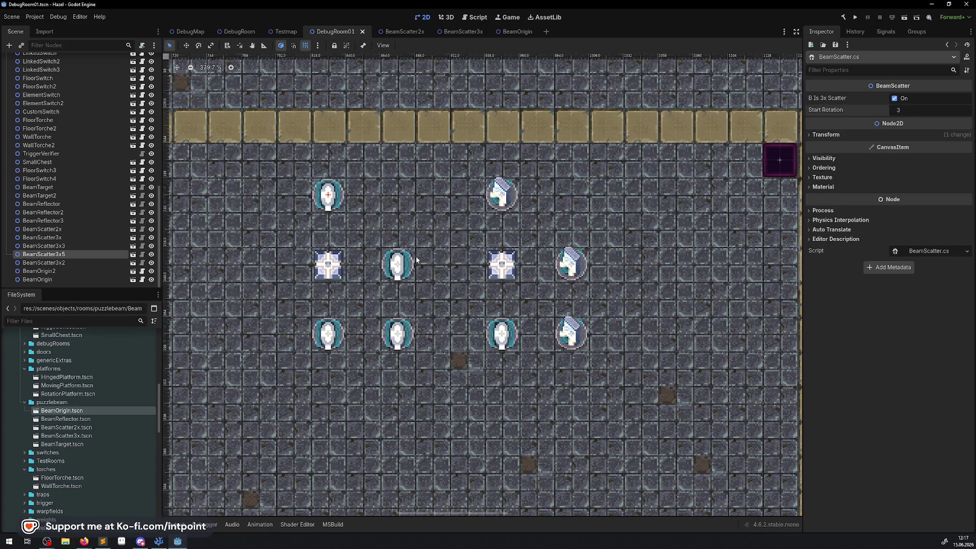
click(397, 263)
click(333, 337)
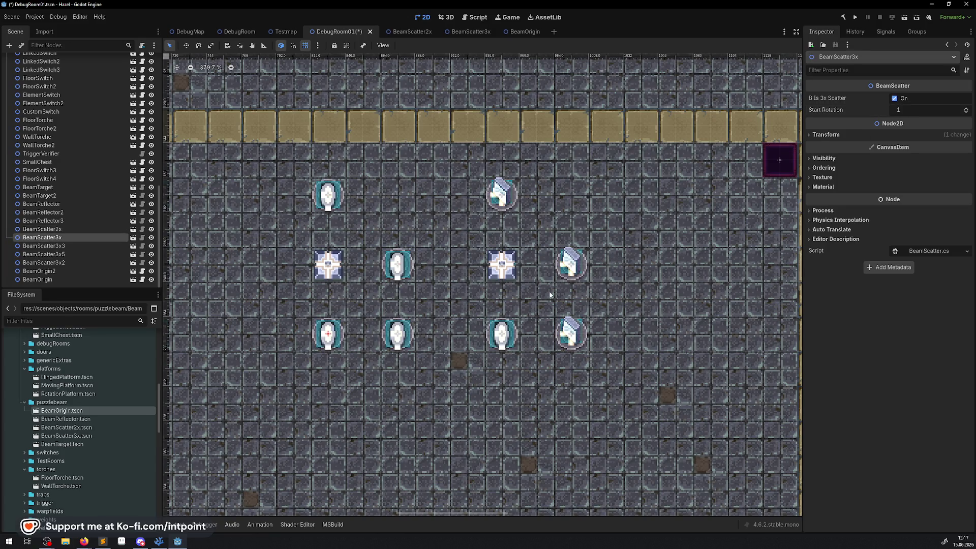
click(502, 334)
click(926, 111)
text(5)
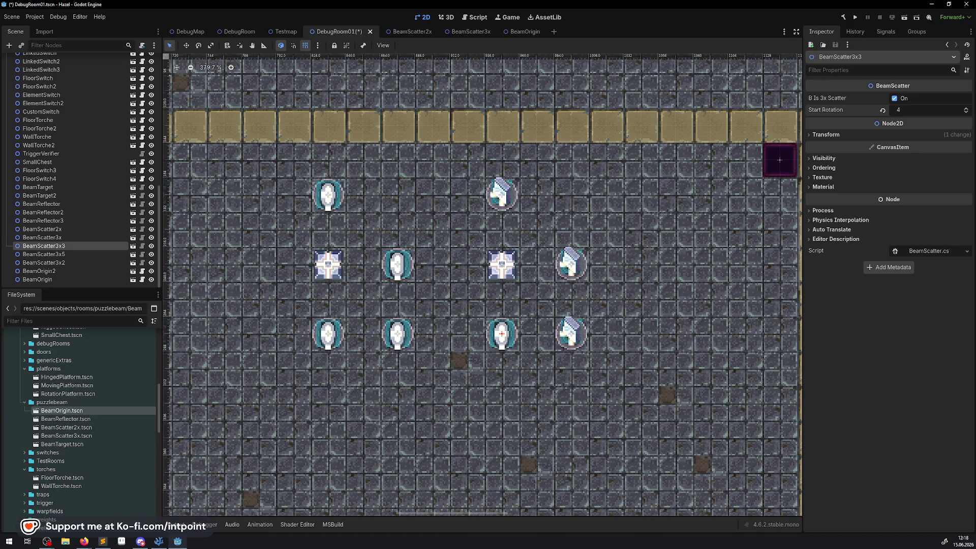
- Return to BeamScatter.cs in Visual Studio Code
click(158, 540)
click(425, 234)
scroll(419, 239, down, 5)
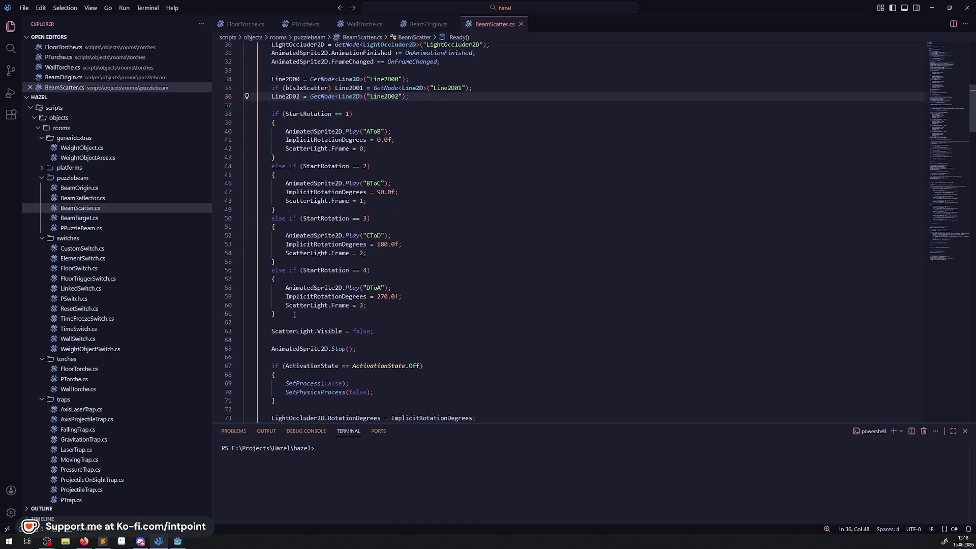
- Add an else branch after the rotation checks reusing the rotation 1 block, and save
click(307, 314)
drag(285, 156, 265, 122)
key(ctrl+c)
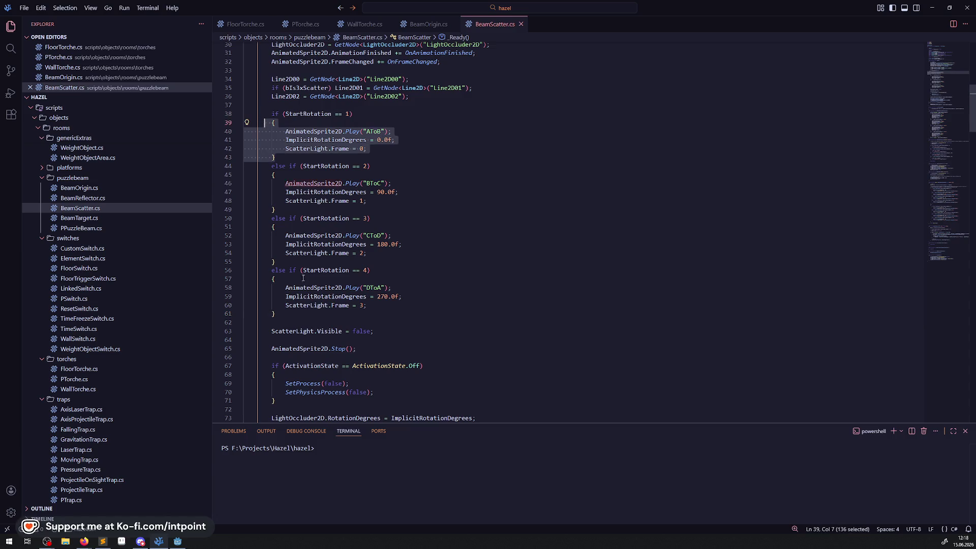
click(303, 315)
key(Return)
text(else)
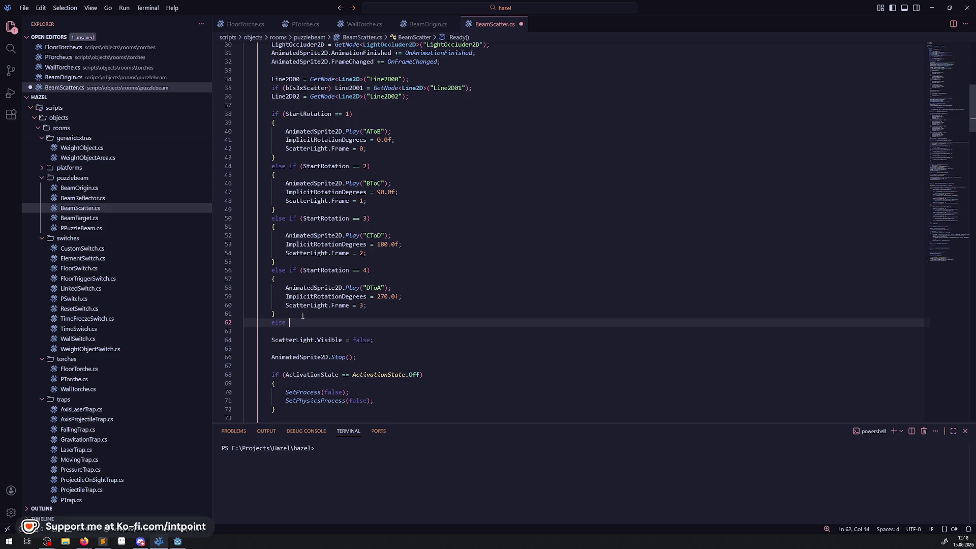
key(ctrl+v)
key(ctrl+s)
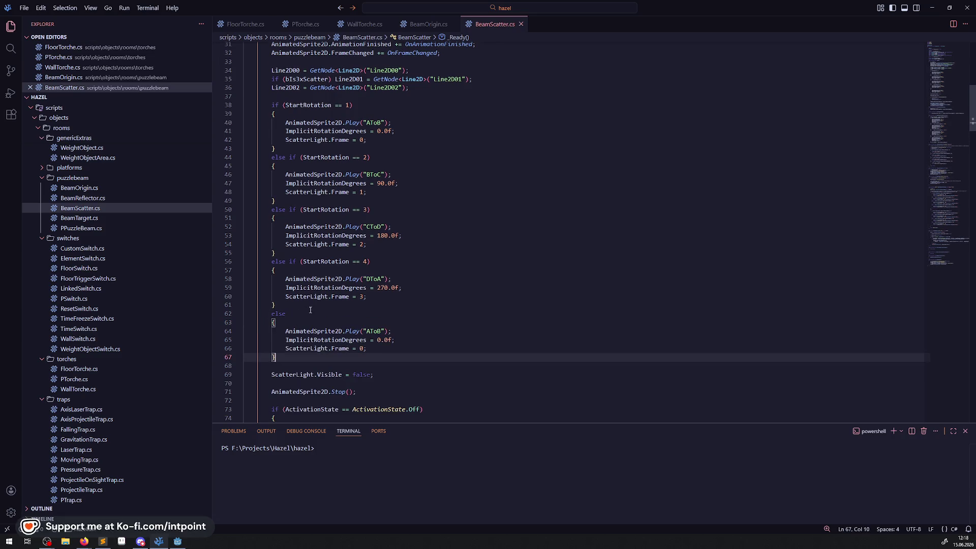
- Comment the else block with '// jeder falsche wert wird als 1 gewertet!', save, and rebuild in Godot
click(300, 321)
key(Return)
text(//)
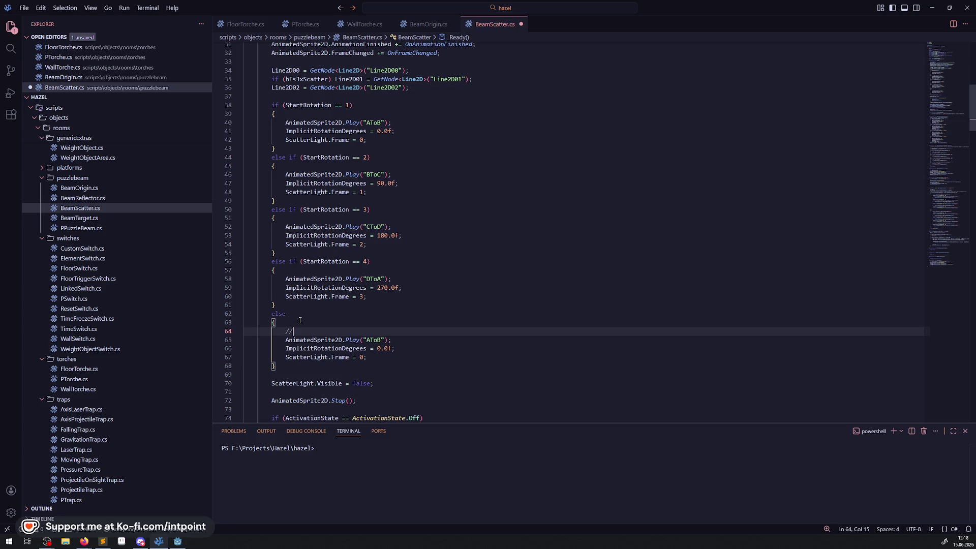
text( jeder )
text(falsche wert )
text(wird als 1 )
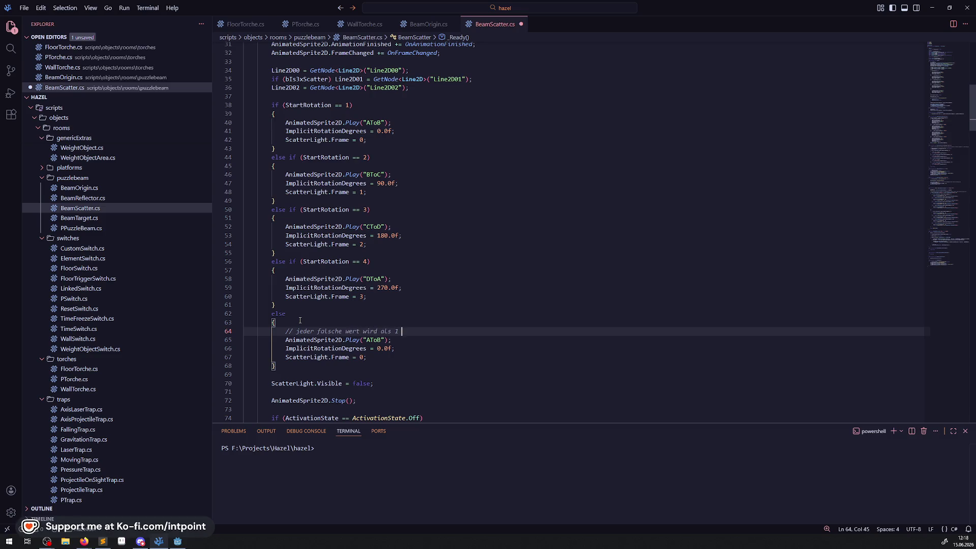
text(gewertet!)
key(ctrl+s)
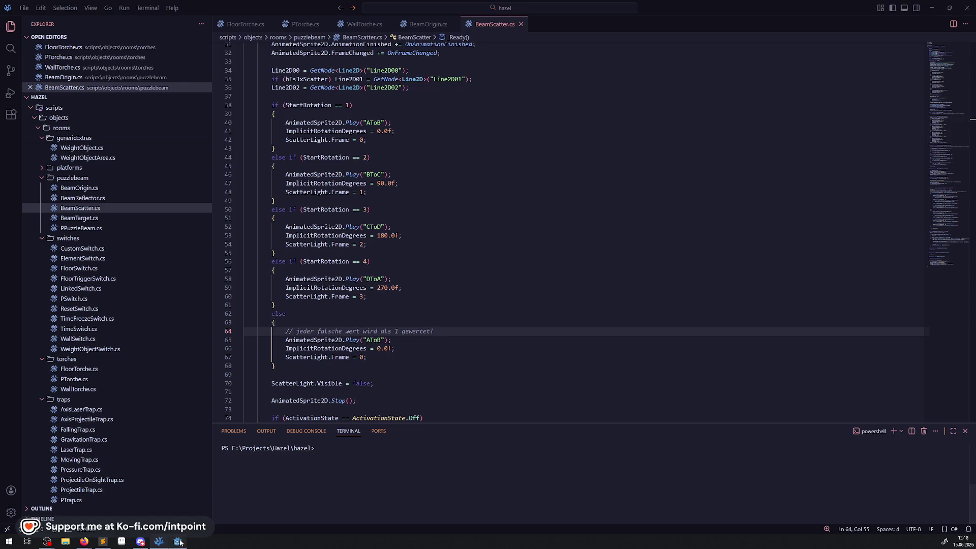
click(932, 8)
click(842, 17)
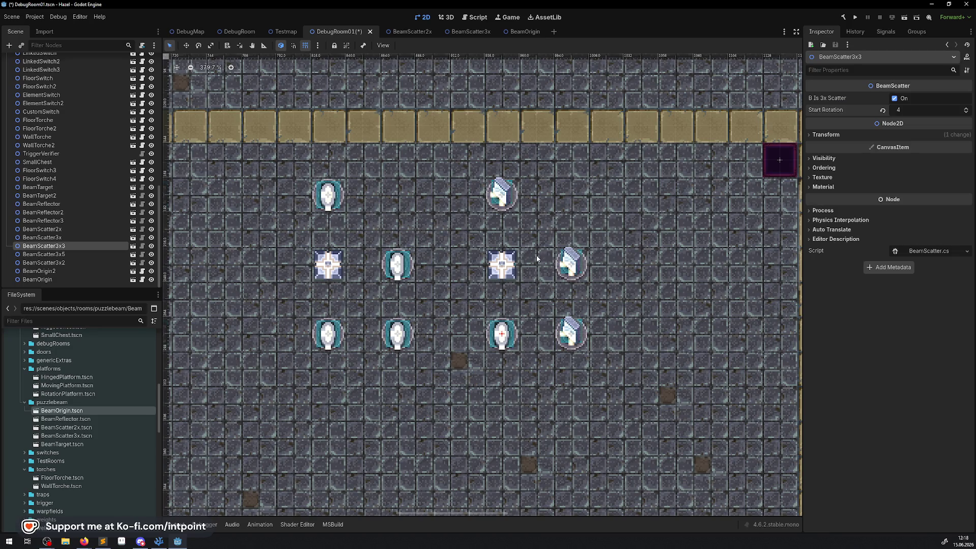
- Save and run the scene, walk down to the scatters and rotate the nearest one twice
click(856, 17)
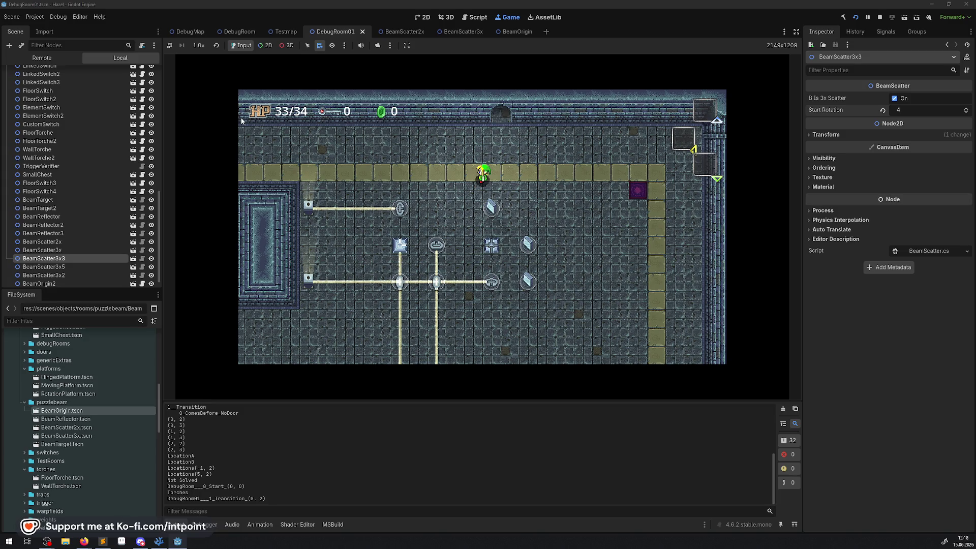
key(Down)
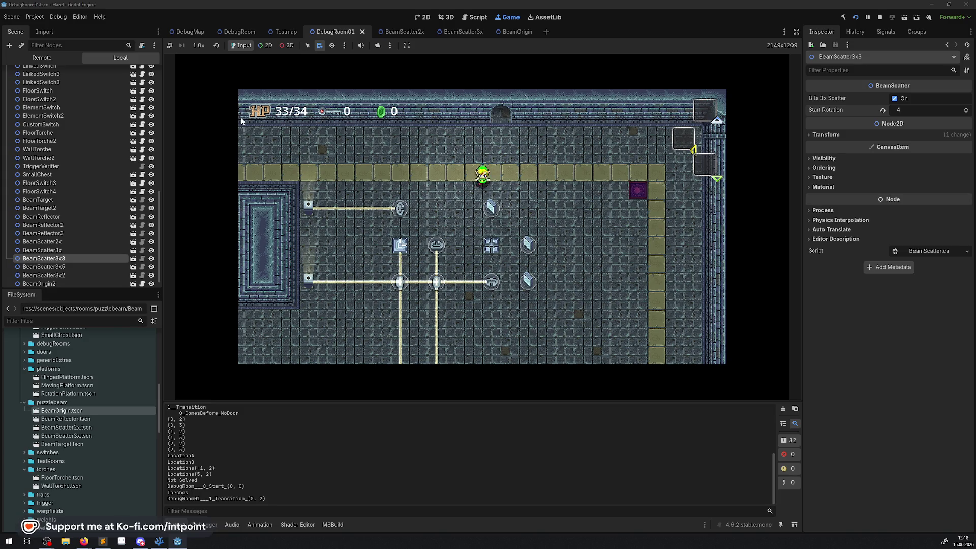
key(Down)
key(Left)
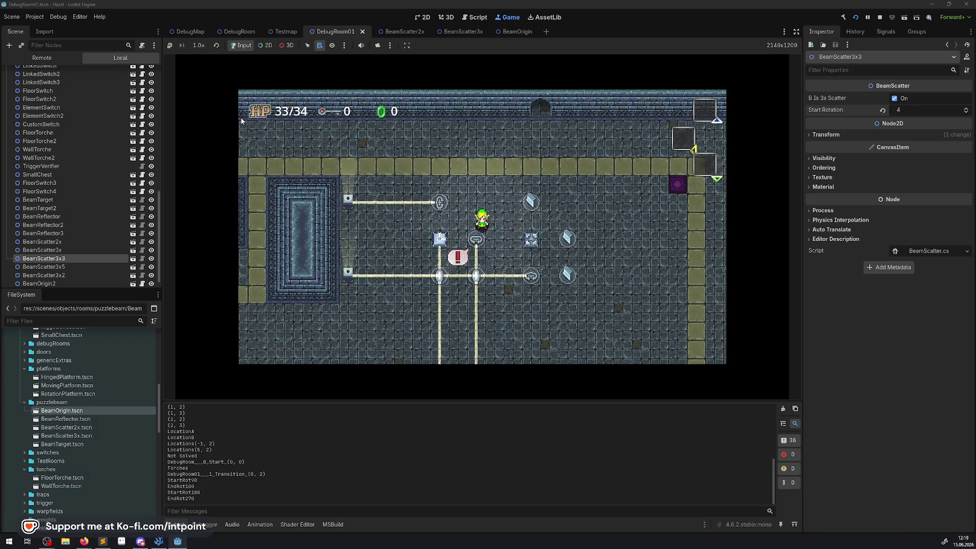
key(space)
key(space)
key(space)
key(space)
key(space)
key(space)
key(space)
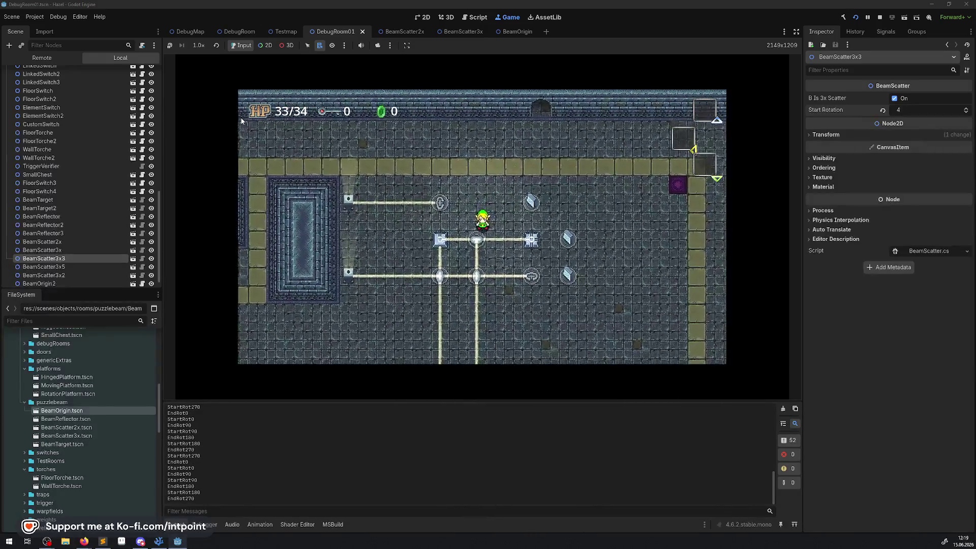
key(space)
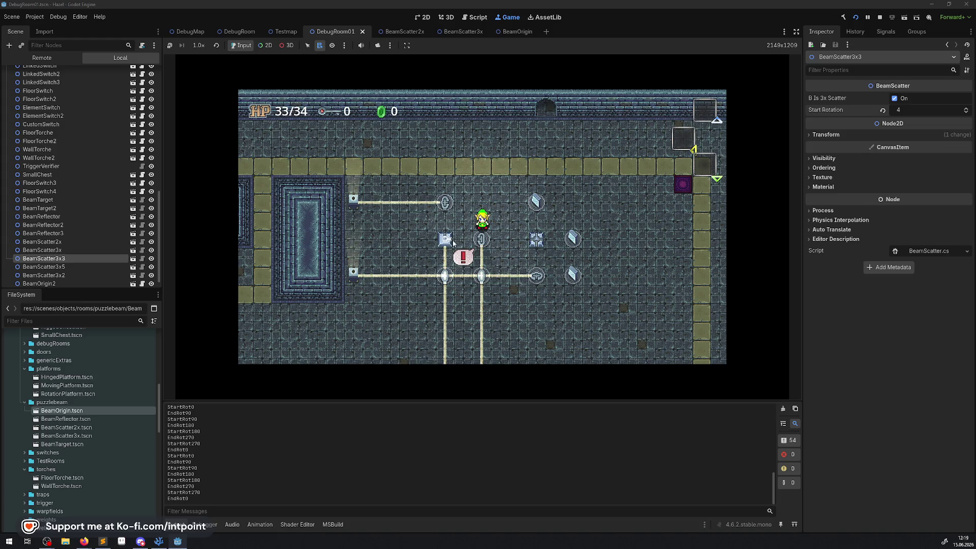
- Walk to two more scatters, rotate each, then stop the game with F8
key(Up)
key(Left)
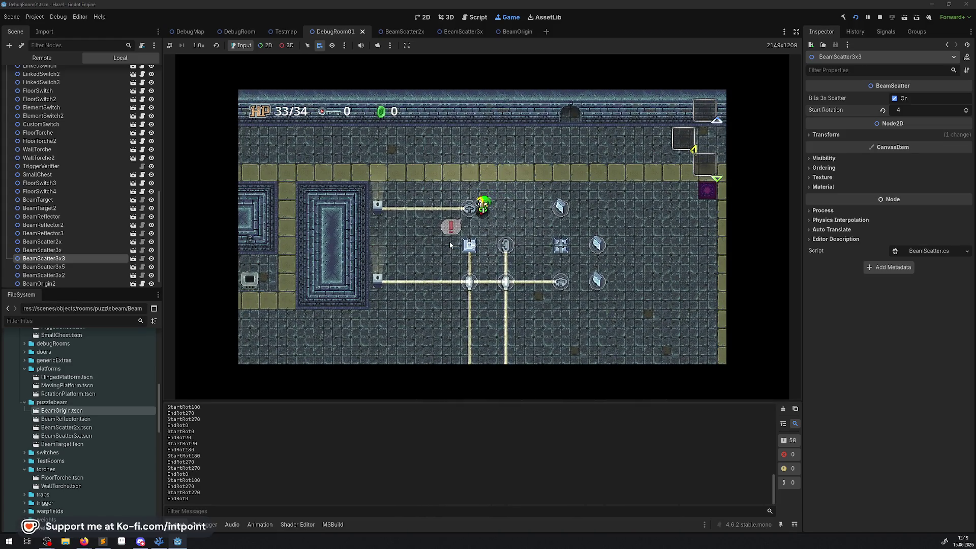
key(e)
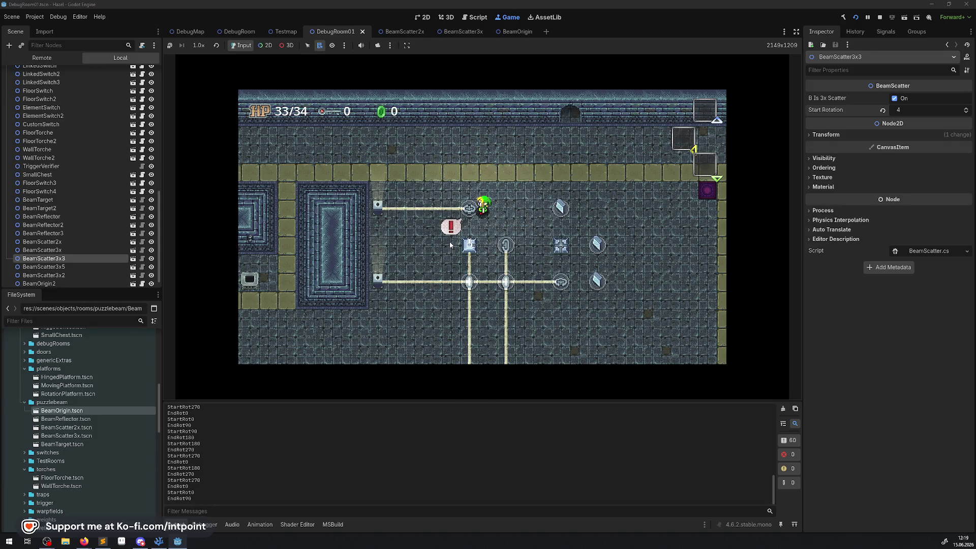
key(Right)
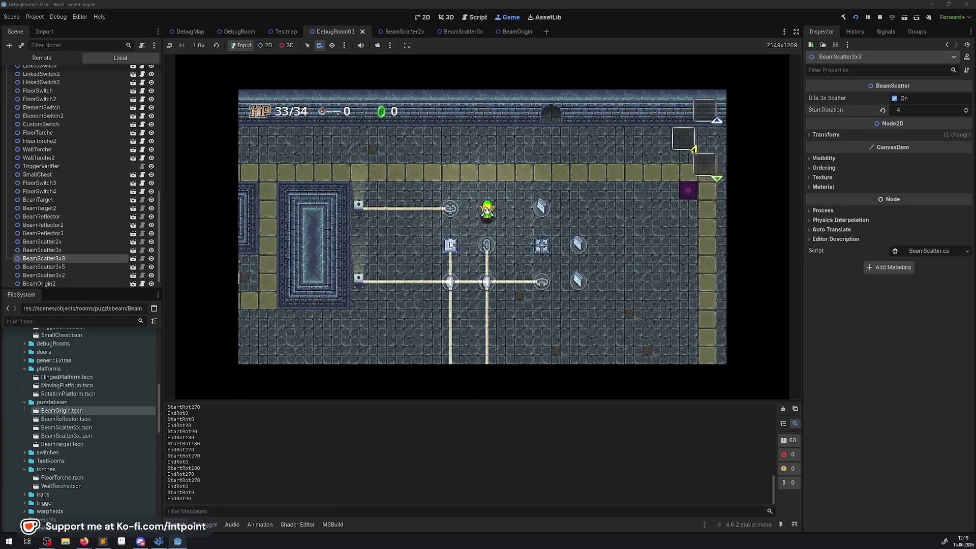
key(Down)
key(e)
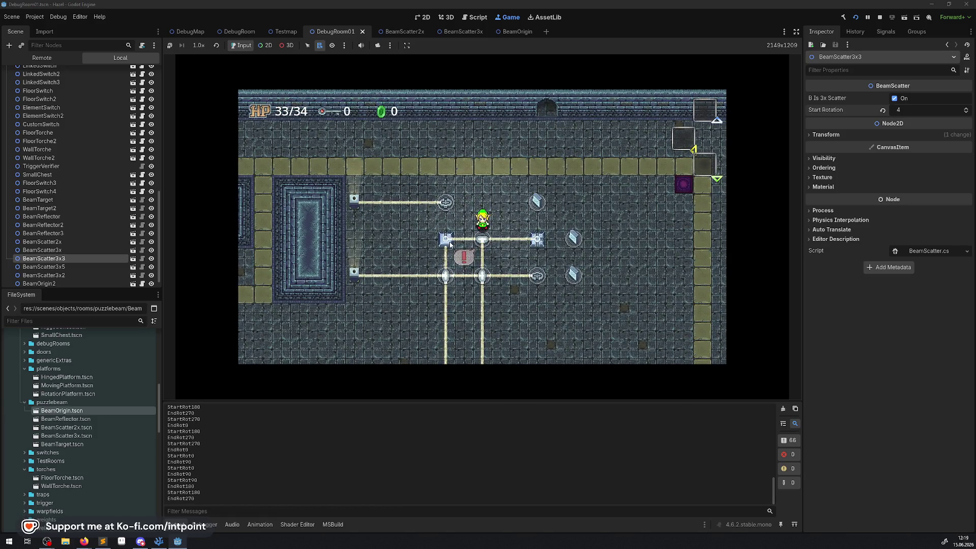
key(e)
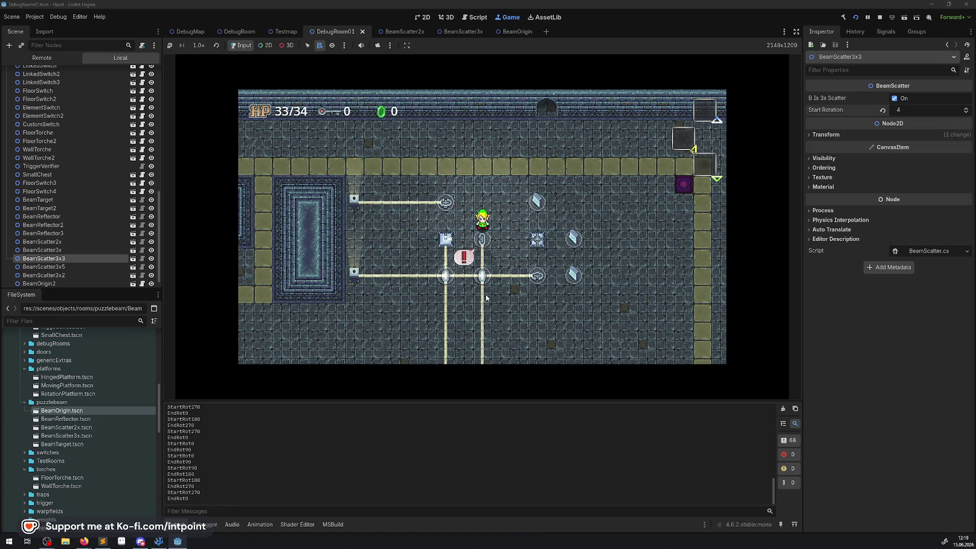
key(Up)
key(Right)
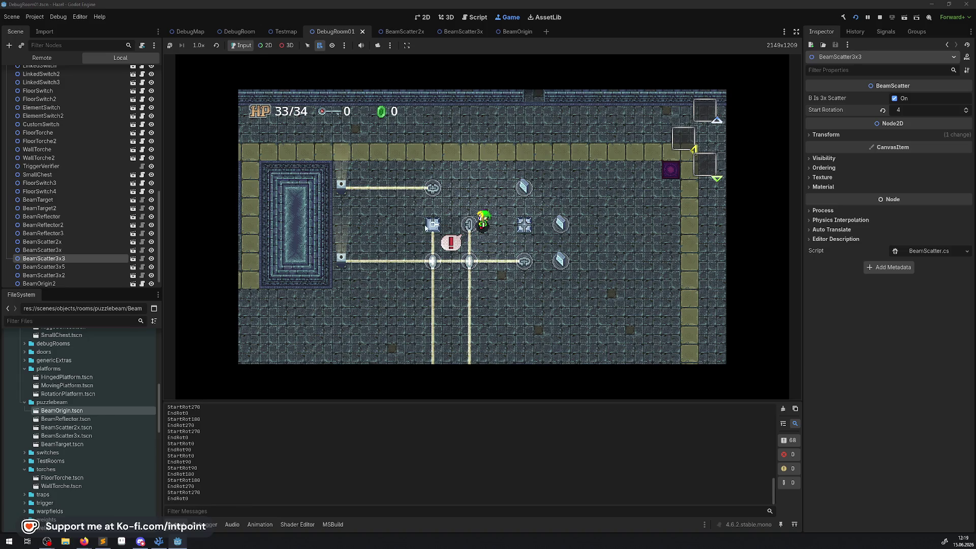
key(F8)
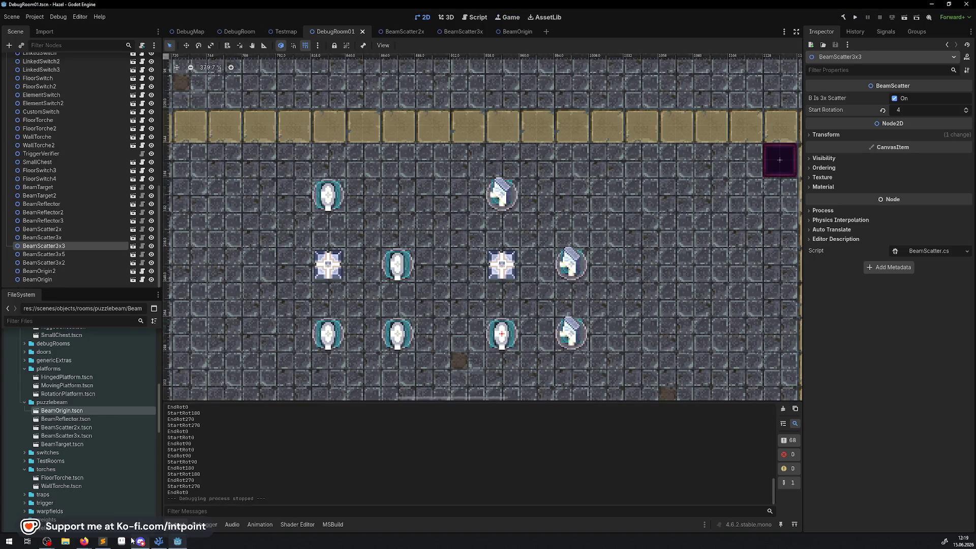
- Select BeamTarget2 and scroll around the DebugRoom01 beam puzzle layout
click(106, 537)
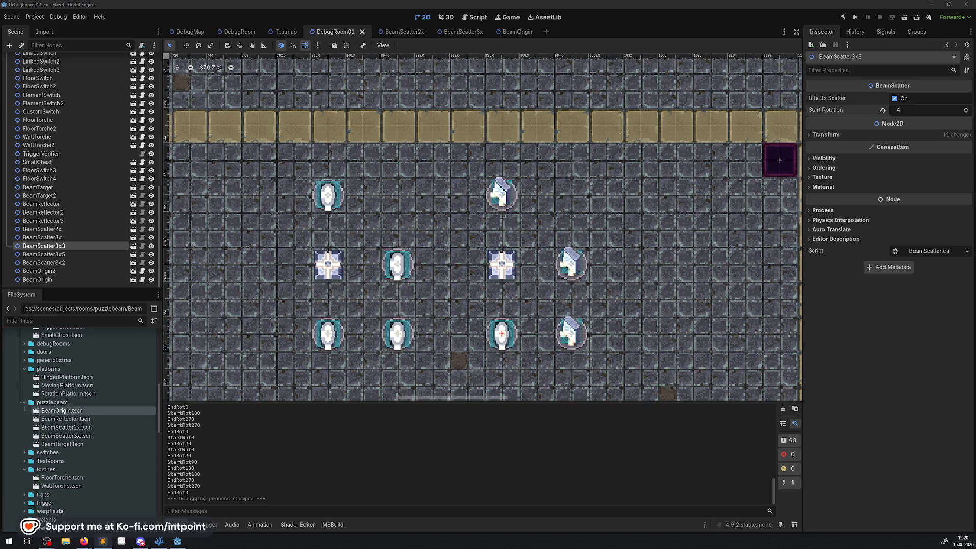
click(506, 266)
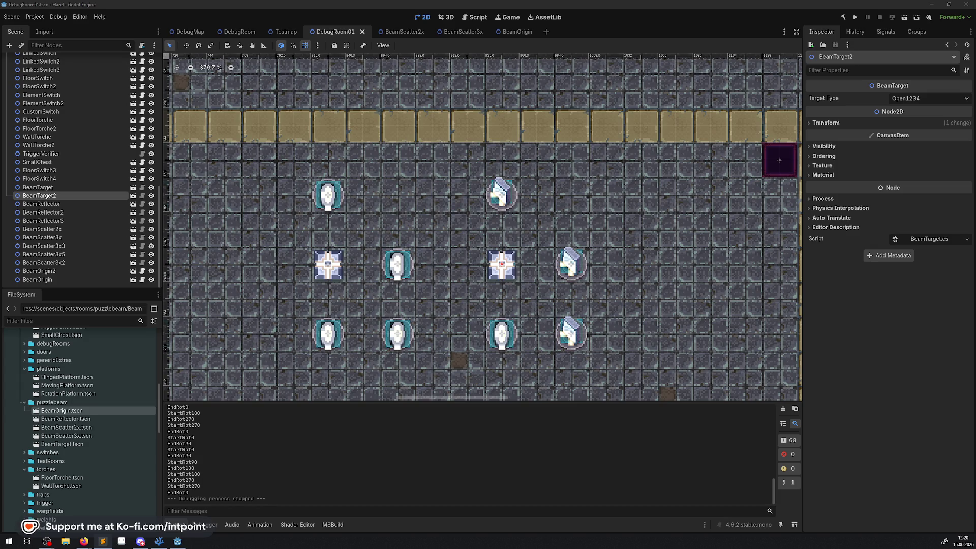
scroll(311, 196, down, 11)
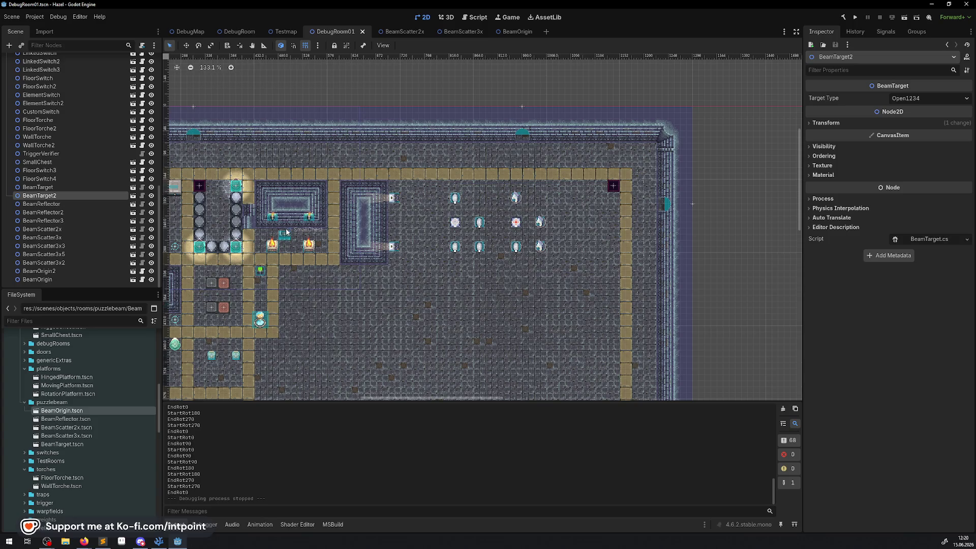
scroll(238, 215, up, 6)
scroll(244, 216, right, 2)
scroll(250, 217, down, 2)
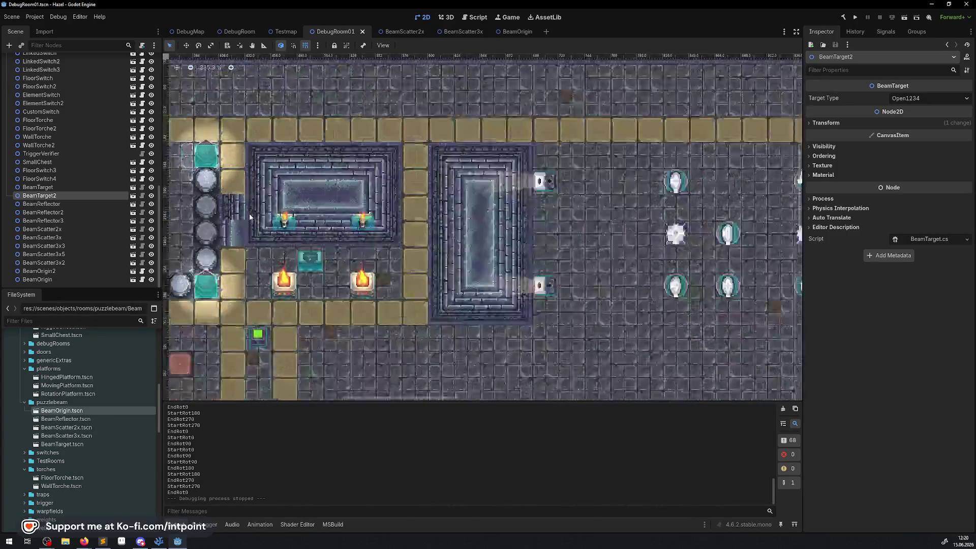
scroll(249, 217, down, 4)
scroll(249, 217, up, 2)
scroll(51, 127, up, 10)
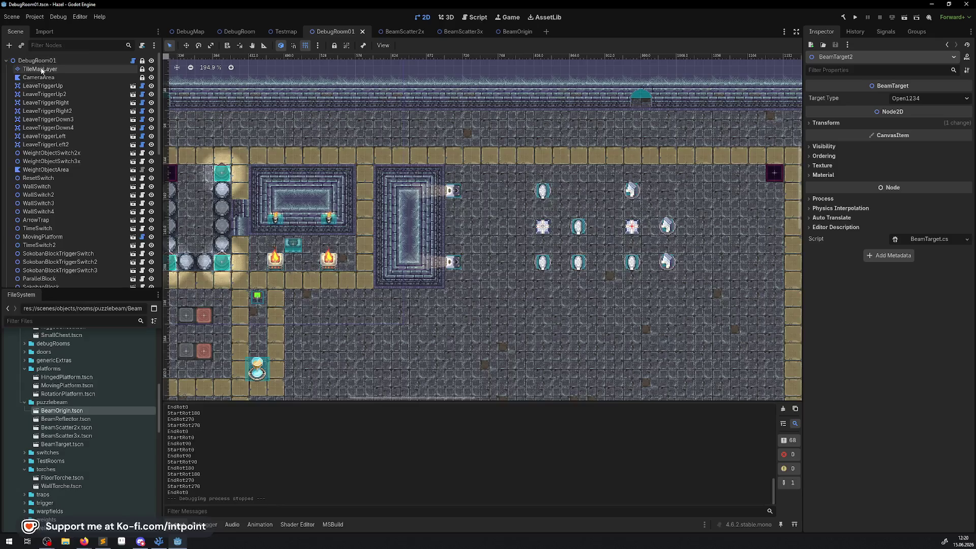
- Paint a random tile from a 2x2 tan floor block onto the TileMapLayer
click(41, 69)
drag(394, 327, 422, 356)
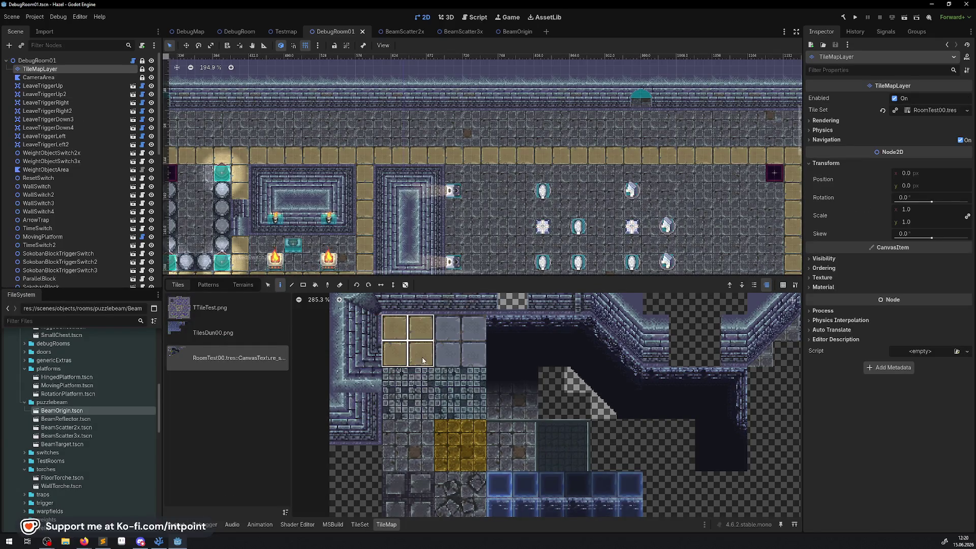
click(405, 285)
click(243, 235)
click(81, 195)
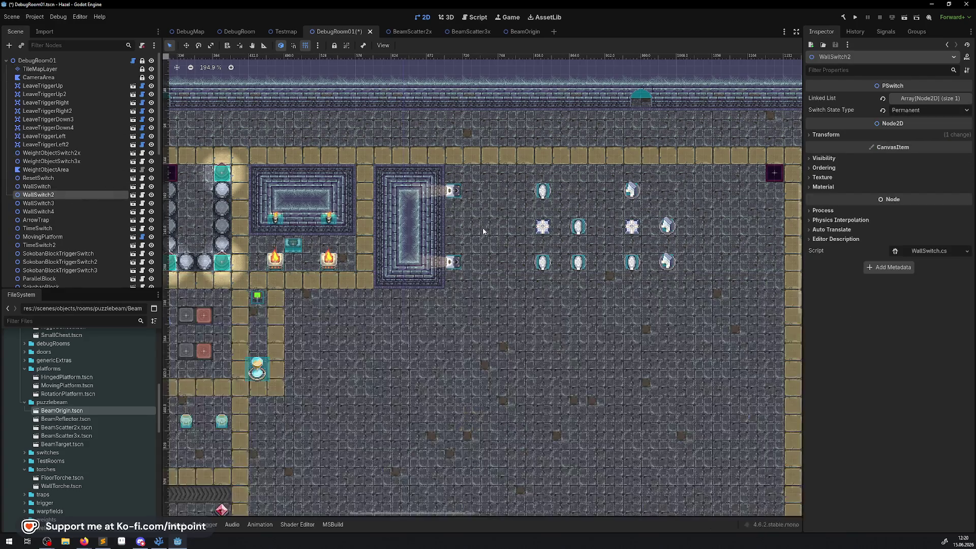
scroll(483, 229, right, 4)
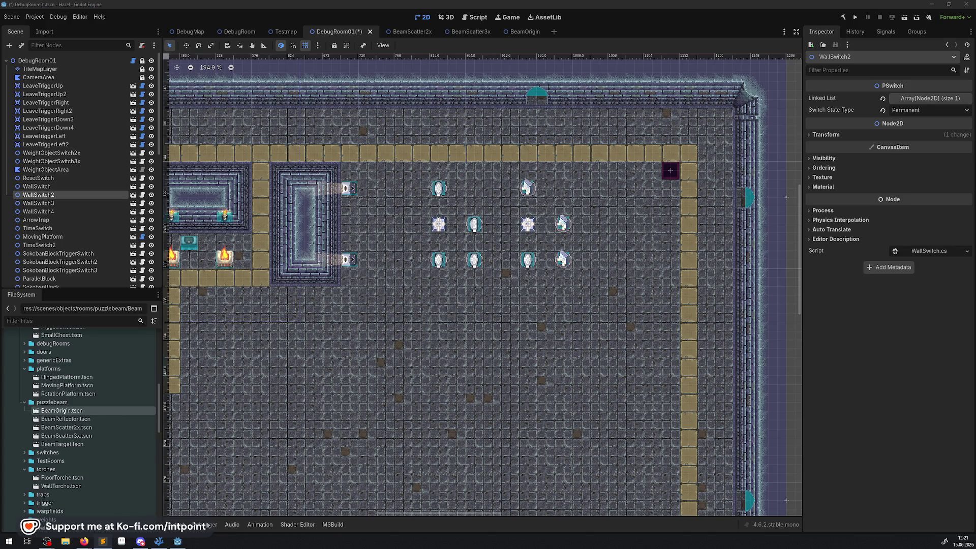
click(159, 540)
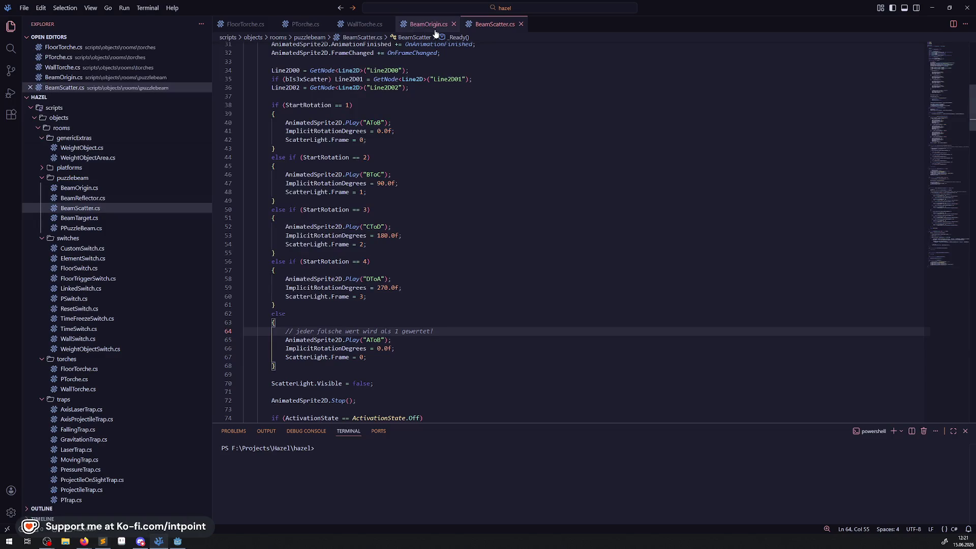
- Close PTorche.cs, WallTorche.cs and FloorTorche.cs and collapse the switches, torches and traps folders
click(325, 24)
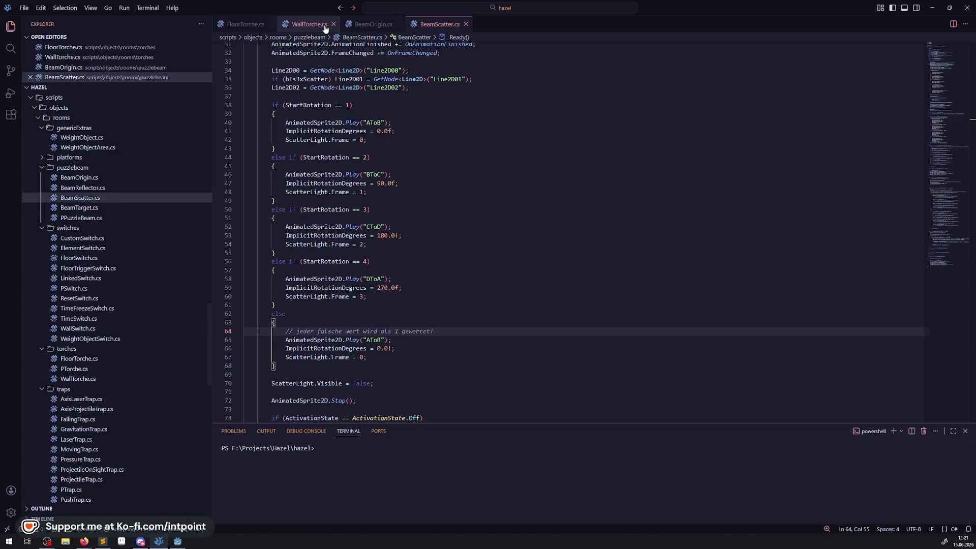
click(333, 24)
click(270, 23)
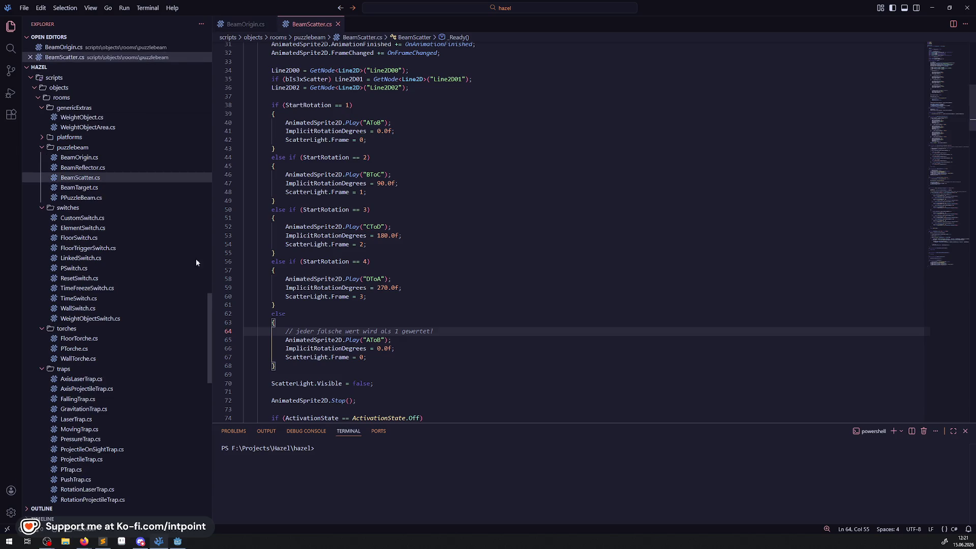
click(36, 209)
click(43, 219)
click(42, 228)
- Open PPuzzleBeam.cs, BeamTarget.cs, BeamReflector.cs and BeamOrigin.cs, ending on PPuzzleBeam.cs
click(69, 199)
click(74, 192)
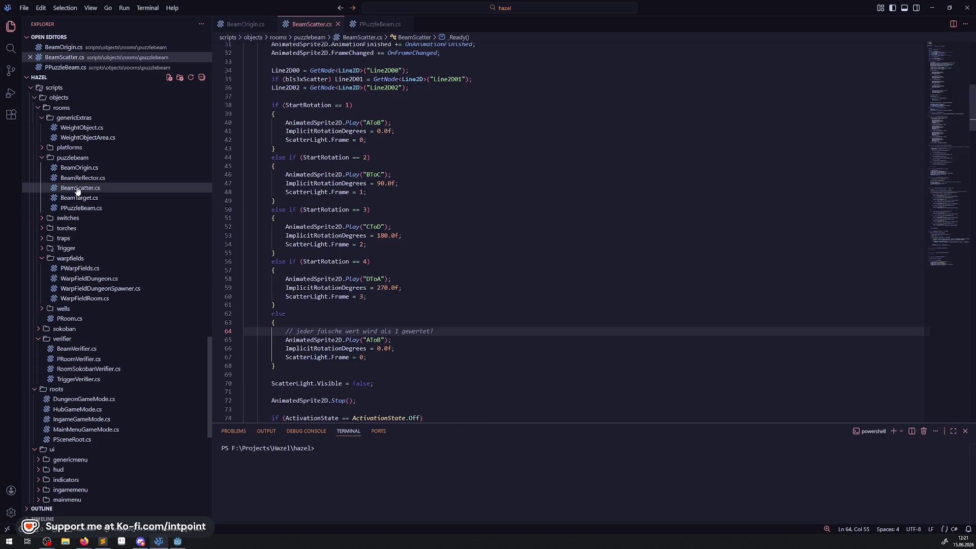
double_click(87, 198)
click(87, 198)
double_click(84, 188)
click(69, 178)
click(69, 178)
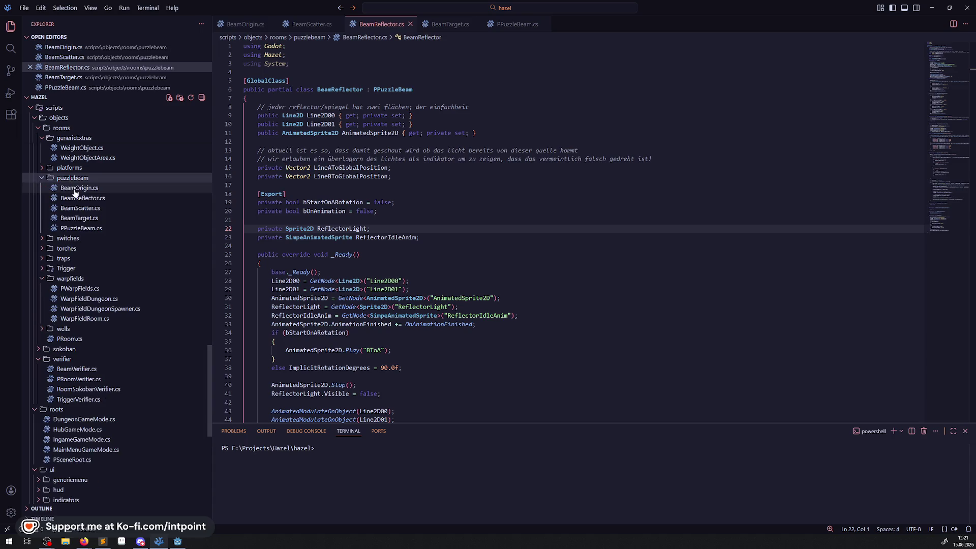
click(76, 188)
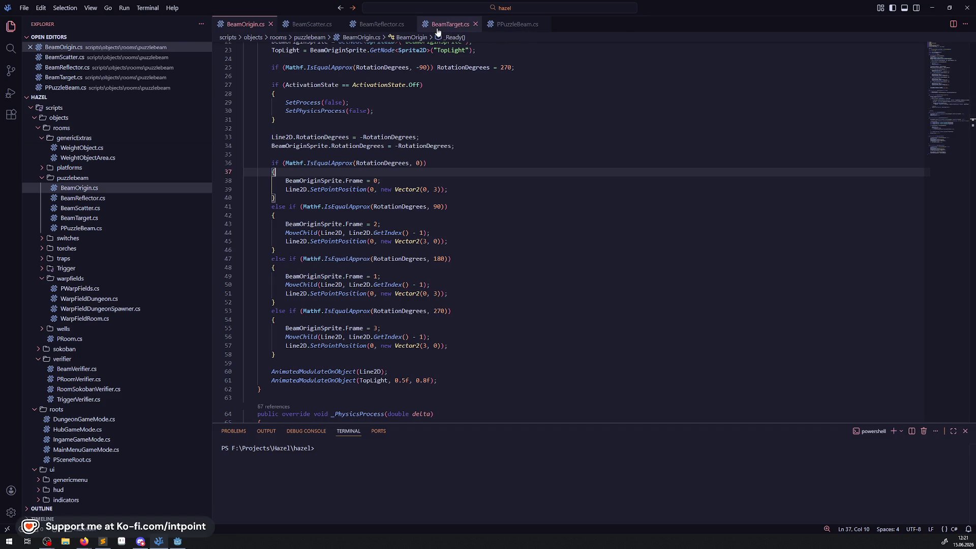
click(515, 26)
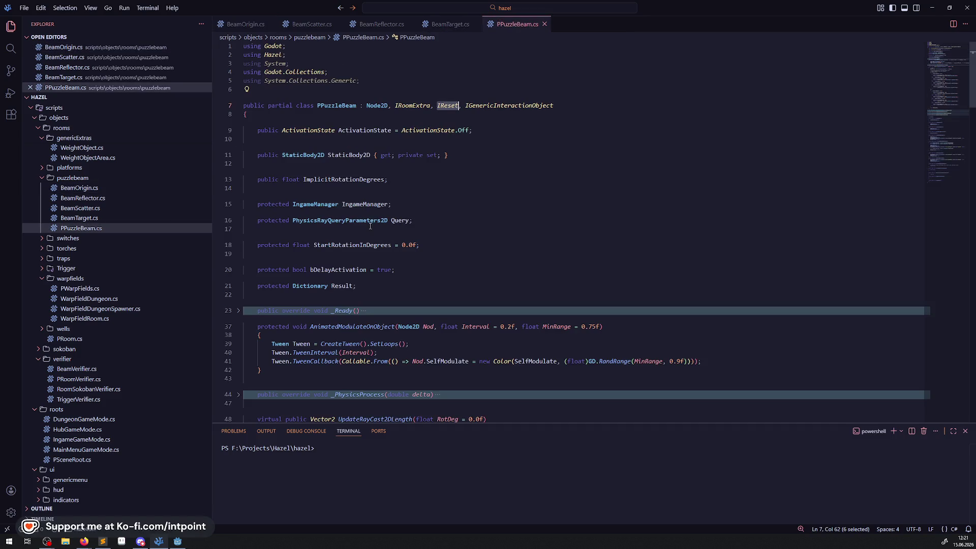
- Unfold _Ready() and delete its obsolete todo comment
scroll(474, 263, down, 3)
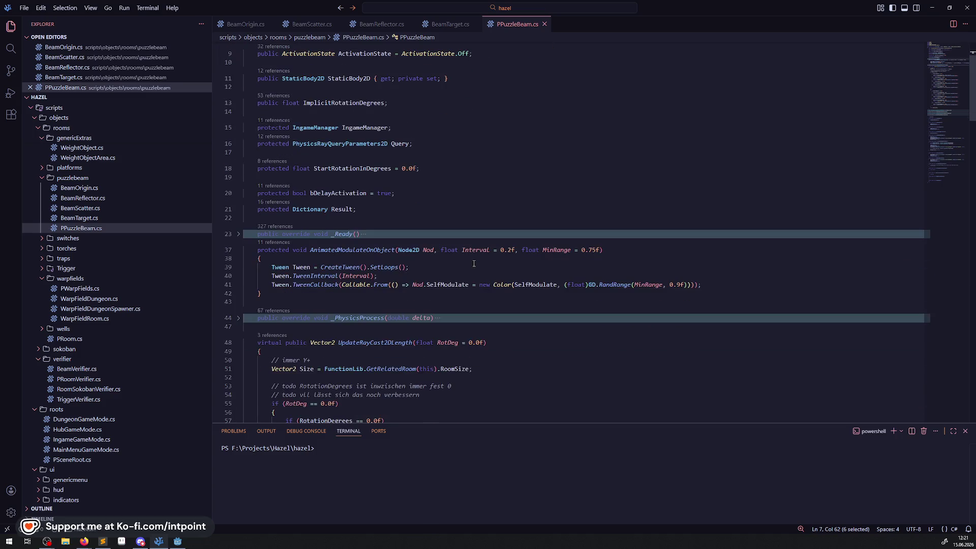
click(238, 234)
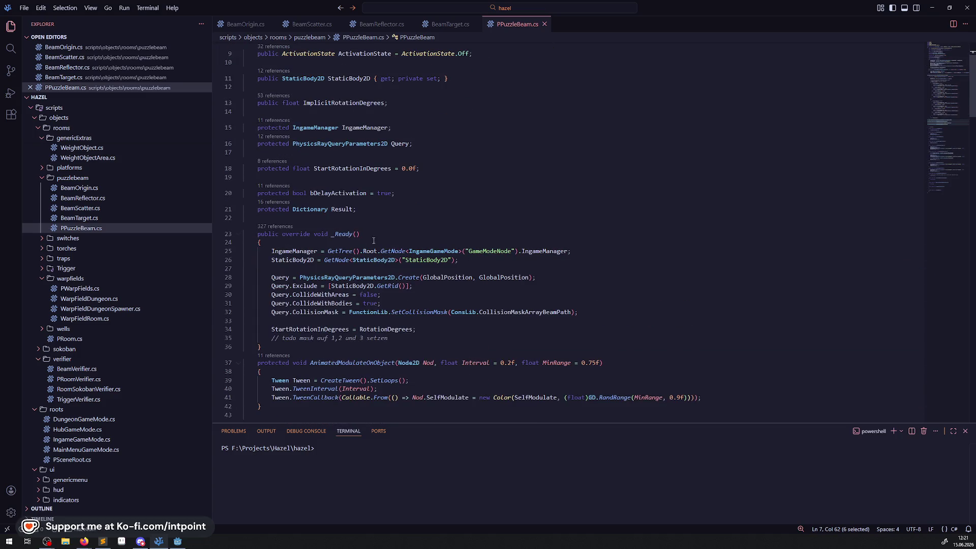
click(414, 345)
key(shift+Up)
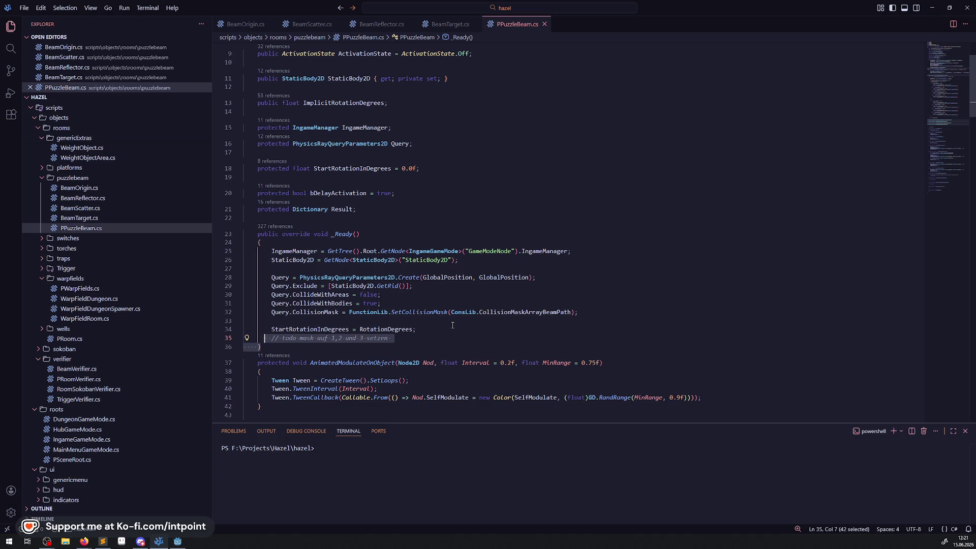
drag(348, 311, 570, 312)
click(418, 330)
mouse_move(407, 333)
mouse_down()
mouse_move(254, 340)
mouse_move(308, 329)
mouse_up()
key(Up)
key(End)
key(shift+Down)
key(Delete)
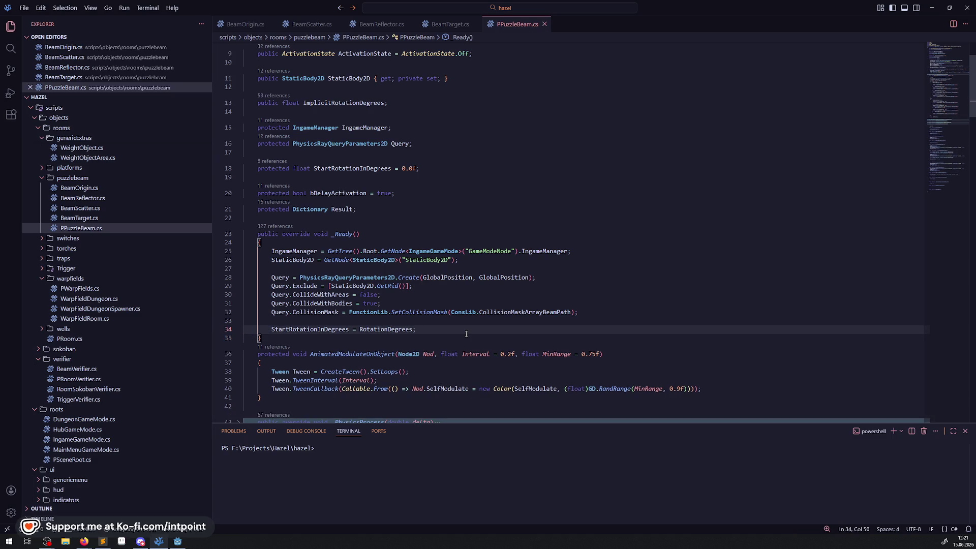
- Mark the AnimatedModulateOnObject method and unfold the empty _PhysicsProcess method
scroll(368, 302, down, 2)
click(369, 299)
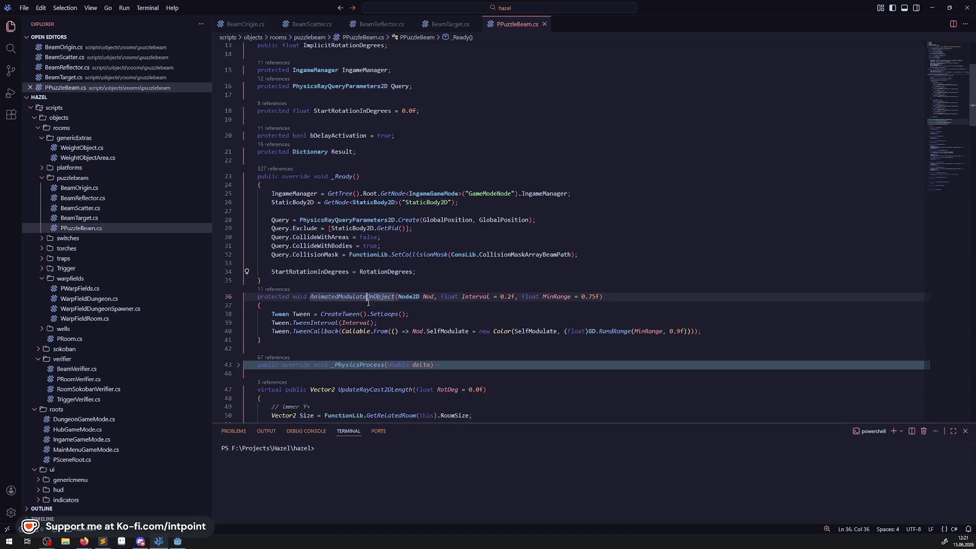
drag(368, 299, 391, 324)
scroll(399, 317, down, 3)
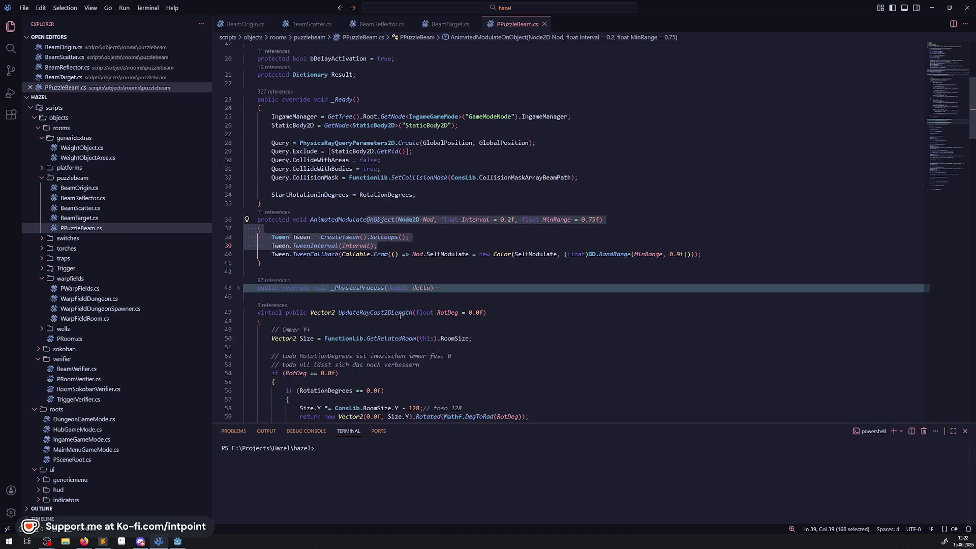
click(239, 289)
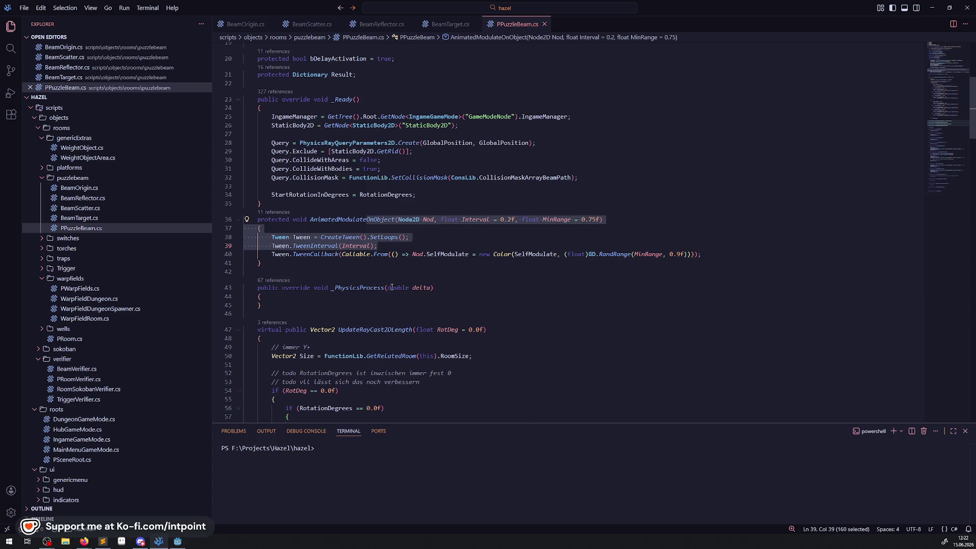
drag(334, 306, 314, 276)
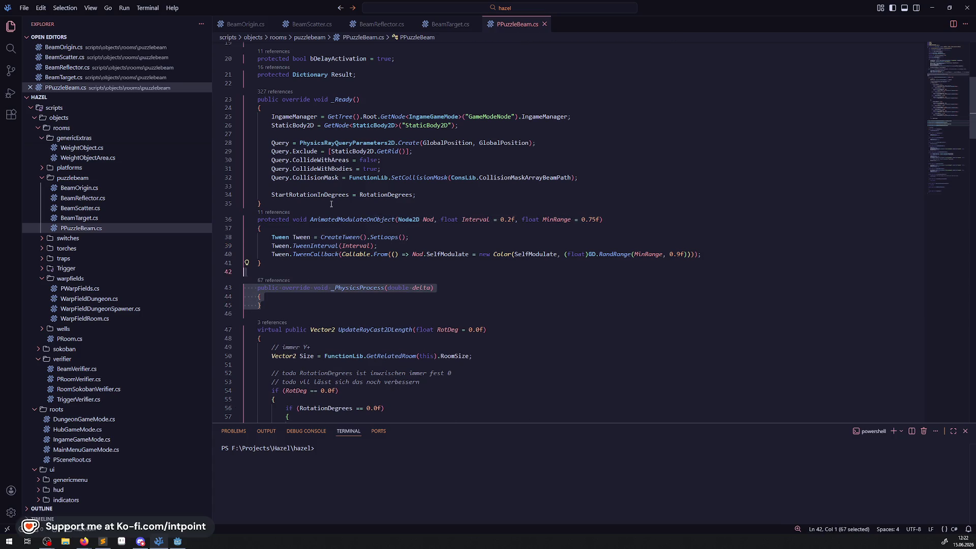
- Review the per-rotation branches of UpdateRayCast2DLength further down the file
scroll(416, 307, down, 3)
scroll(335, 48, down, 3)
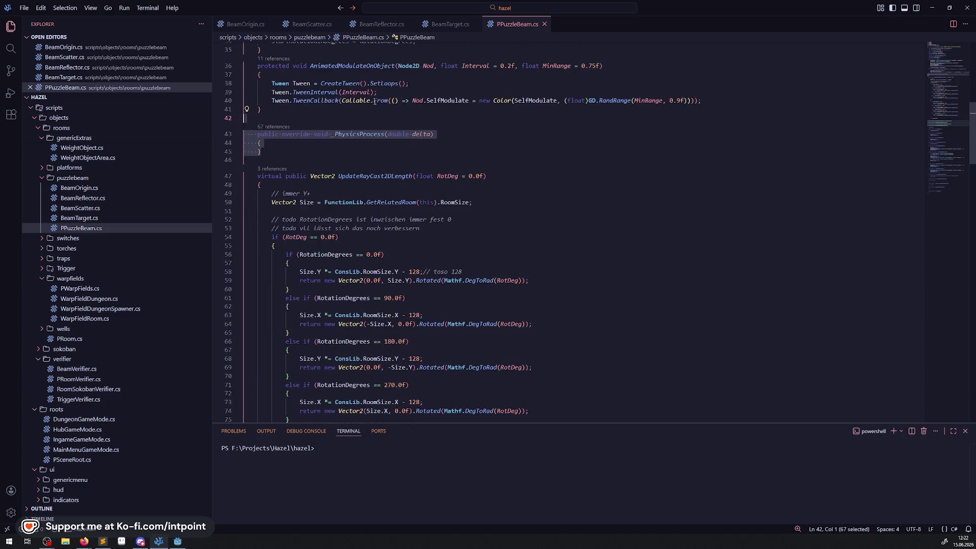
scroll(393, 107, down, 3)
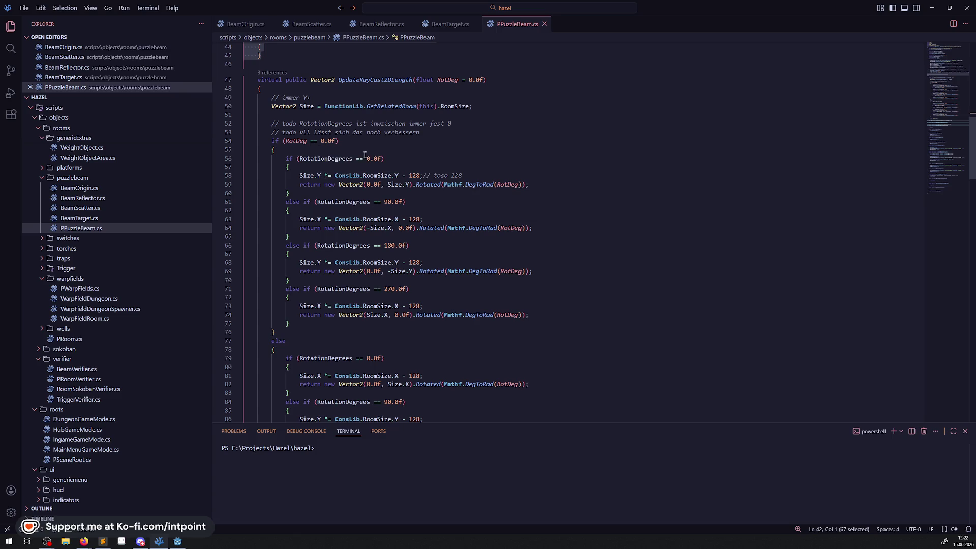
drag(365, 155, 290, 253)
scroll(394, 343, down, 5)
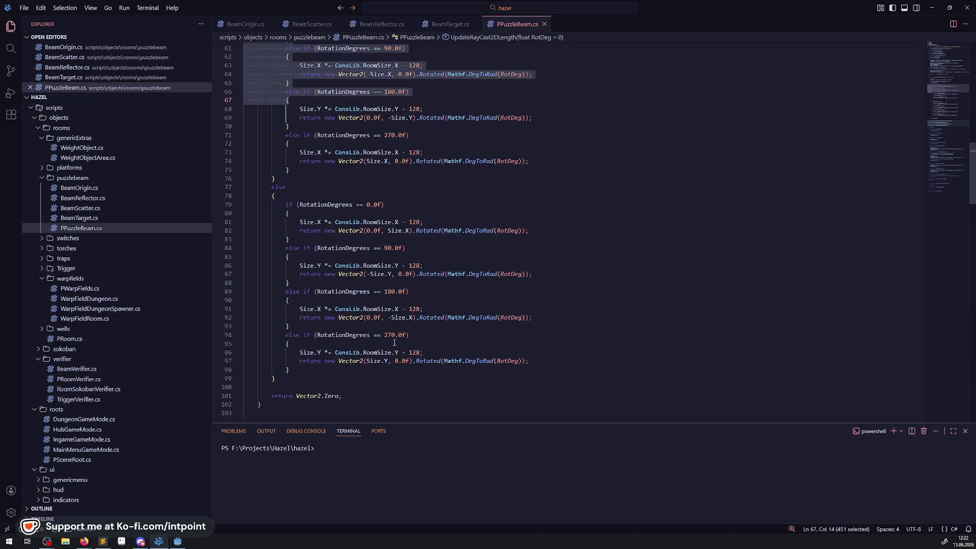
scroll(394, 343, up, 3)
scroll(377, 190, up, 7)
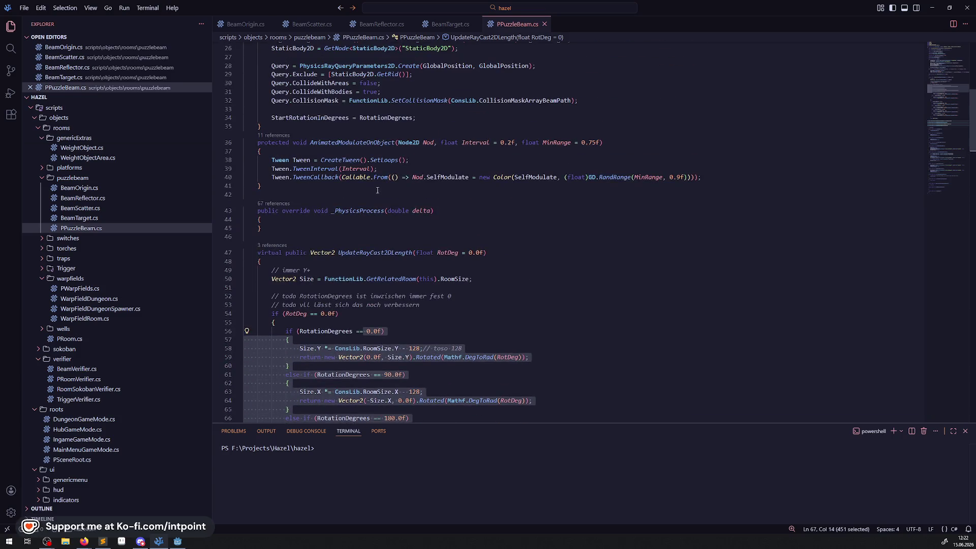
click(443, 25)
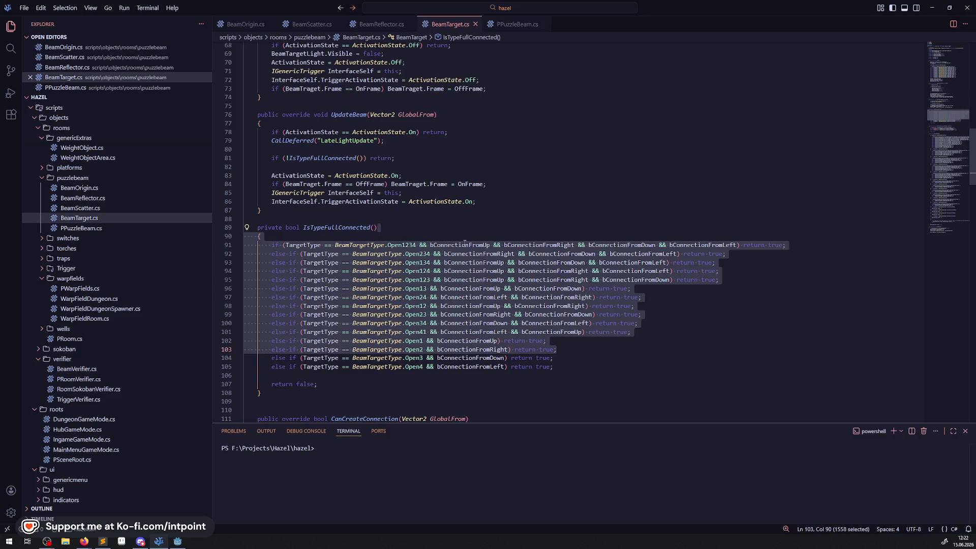
scroll(463, 243, up, 10)
scroll(333, 319, up, 10)
scroll(336, 312, down, 10)
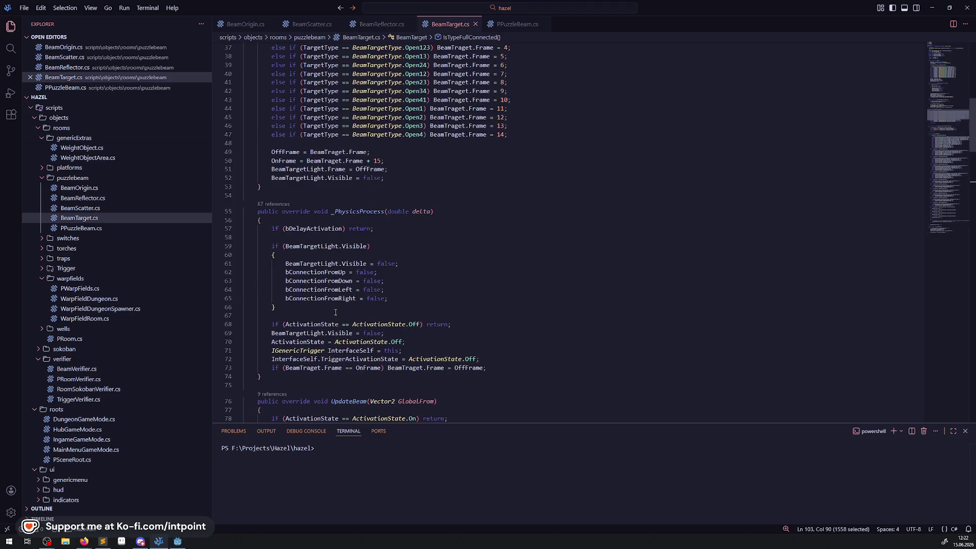
scroll(334, 309, down, 15)
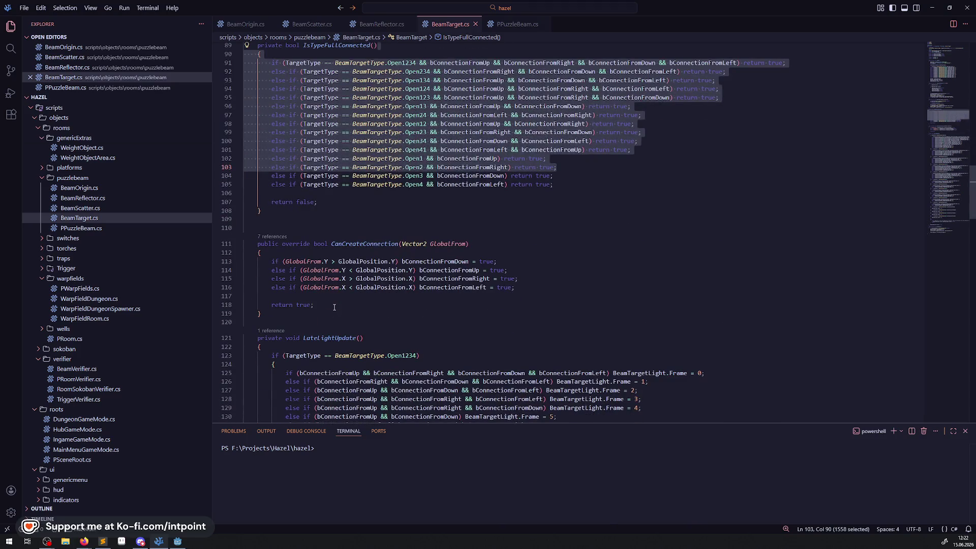
scroll(334, 307, down, 20)
scroll(331, 309, down, 3)
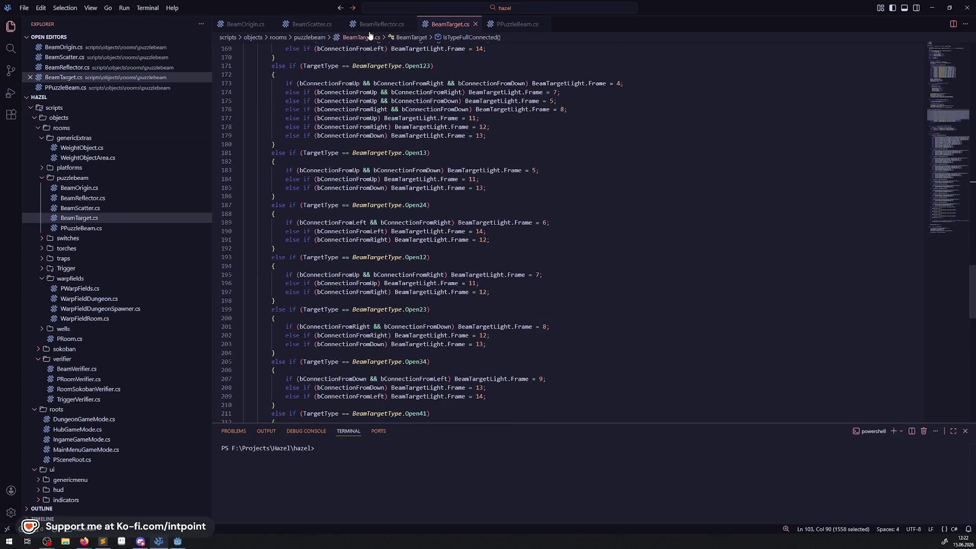
click(378, 24)
scroll(369, 316, down, 15)
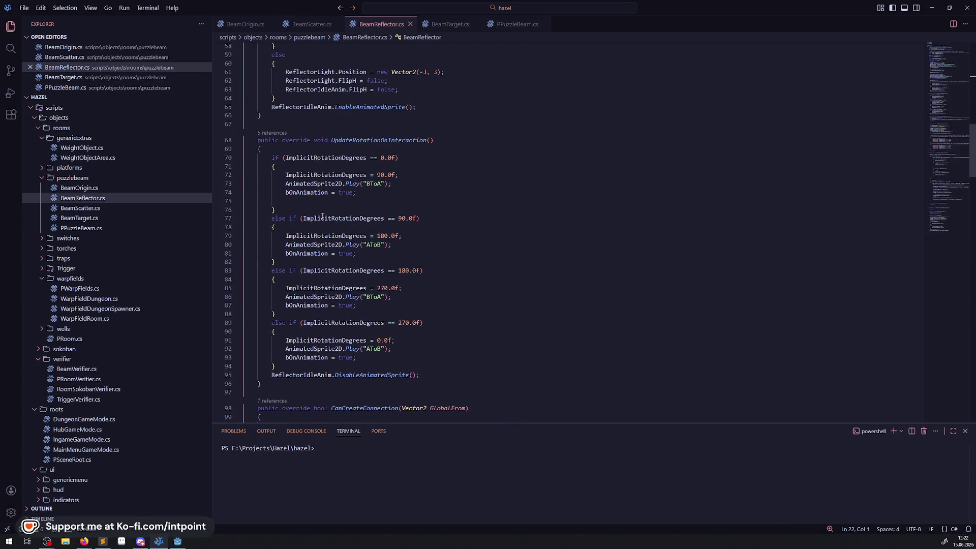
scroll(307, 231, down, 10)
scroll(331, 259, up, 10)
scroll(358, 284, down, 15)
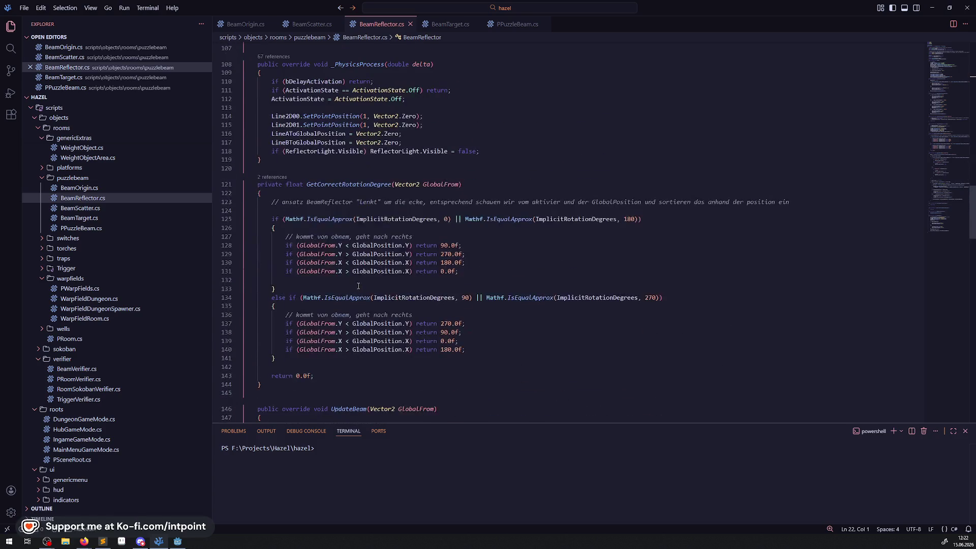
scroll(381, 300, down, 10)
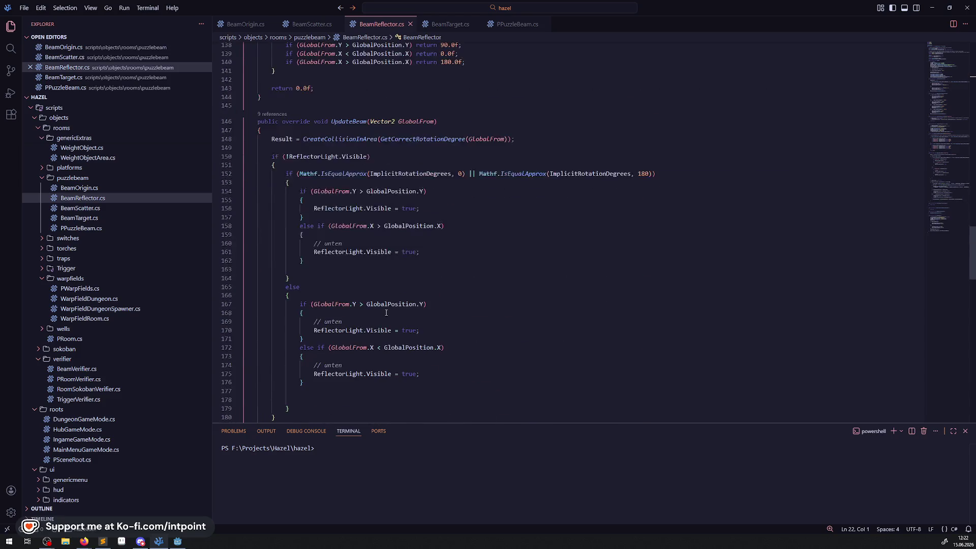
scroll(386, 312, down, 10)
scroll(356, 203, down, 11)
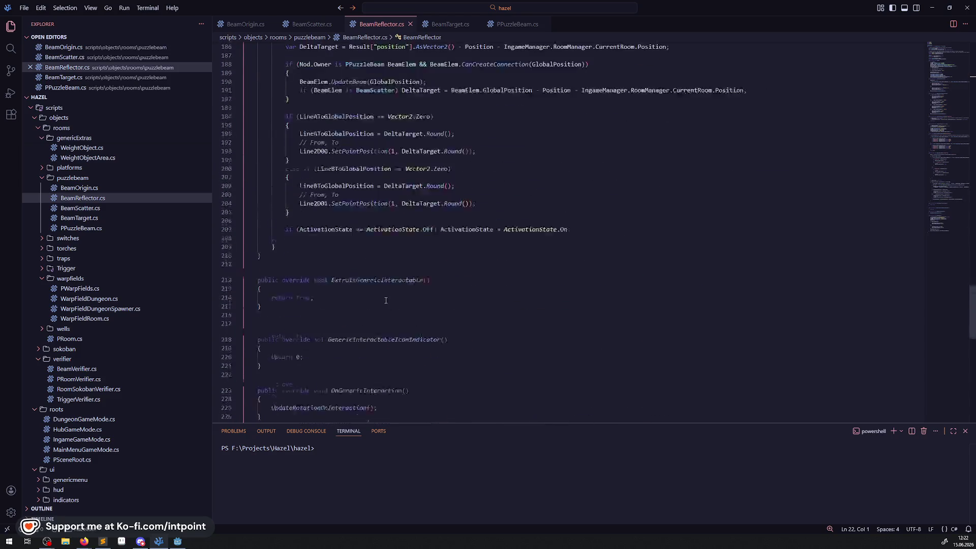
click(311, 24)
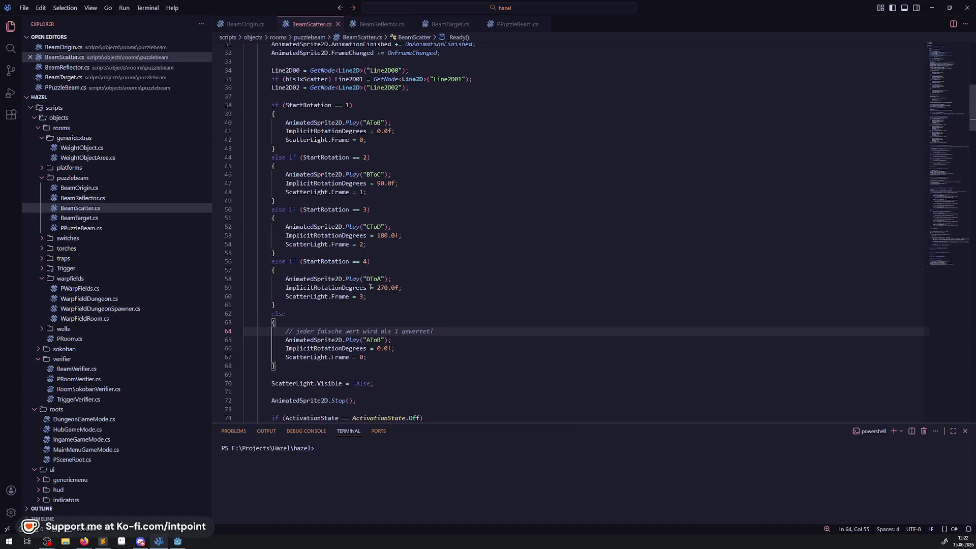
scroll(380, 305, down, 20)
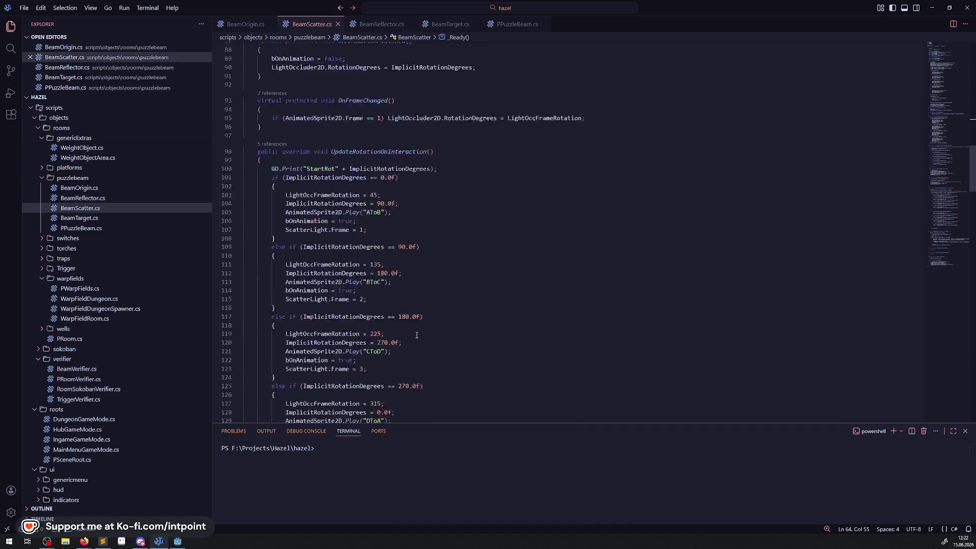
drag(304, 238, 470, 238)
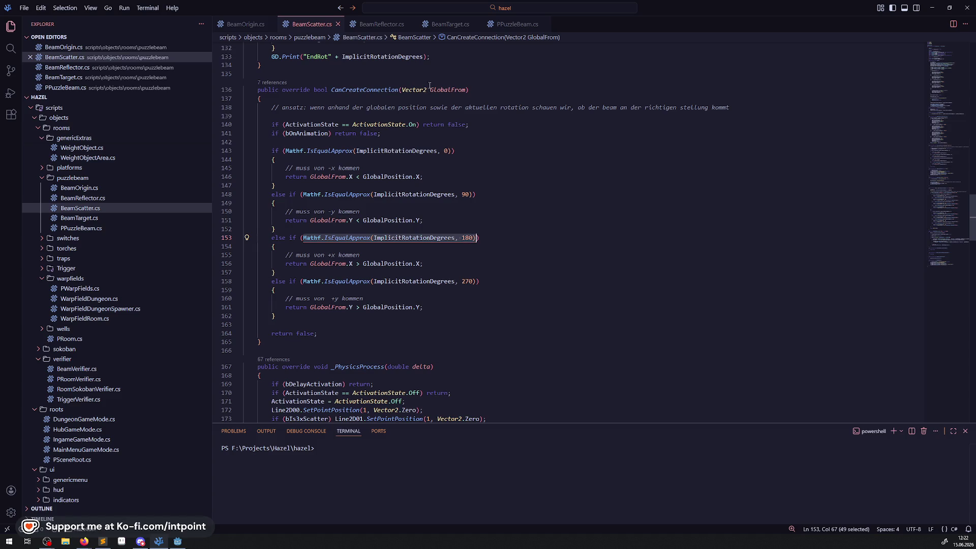
click(516, 24)
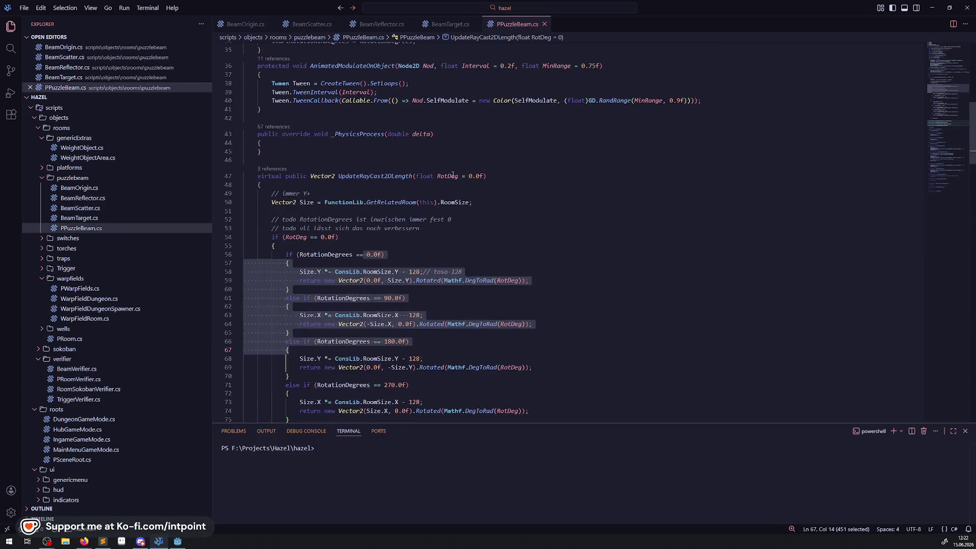
- Turn line 54's RotDeg == 0.0f check into Mathf.IsEqualApprox(RotDeg, 0)
click(482, 142)
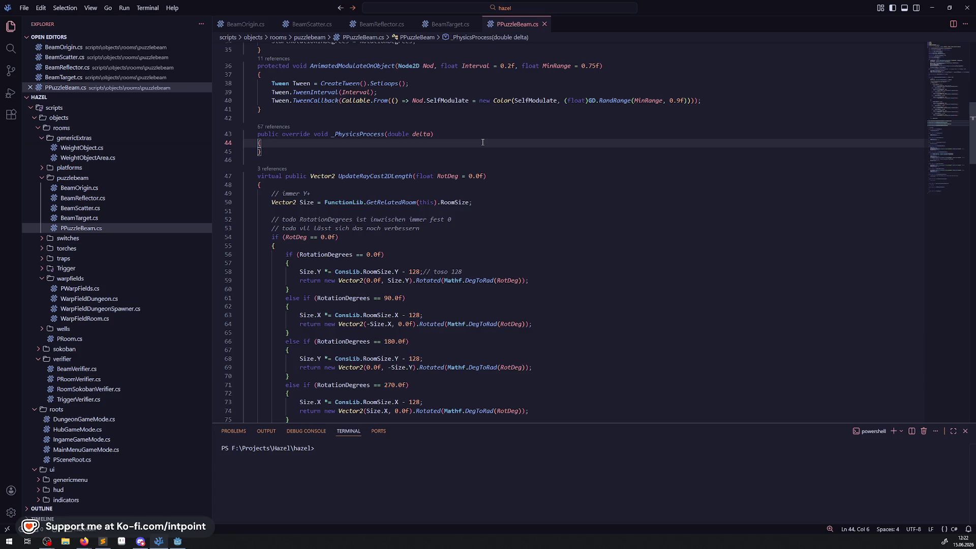
scroll(341, 245, down, 2)
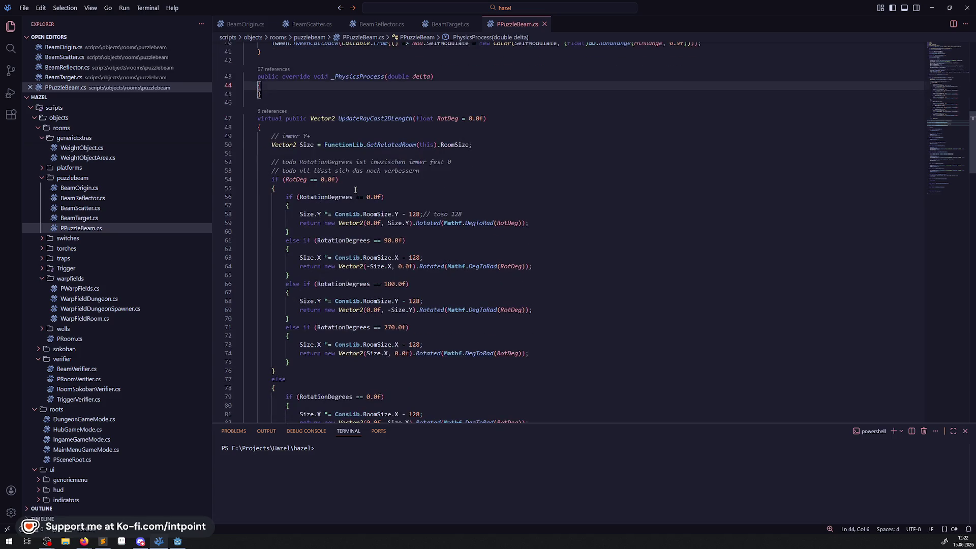
drag(299, 196, 384, 197)
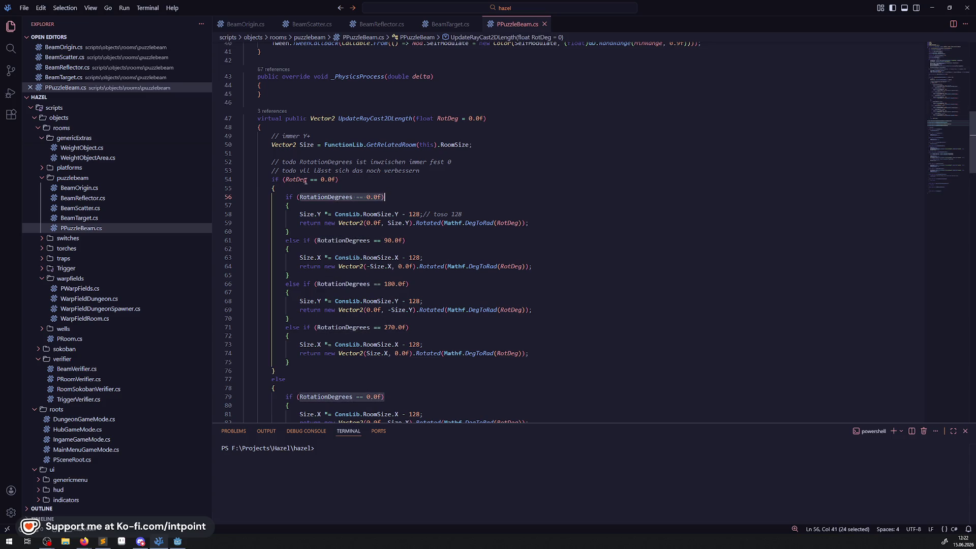
drag(285, 179, 335, 180)
text(Mathf.IsEqualApprox(ImplicitRotationDegrees, 180))
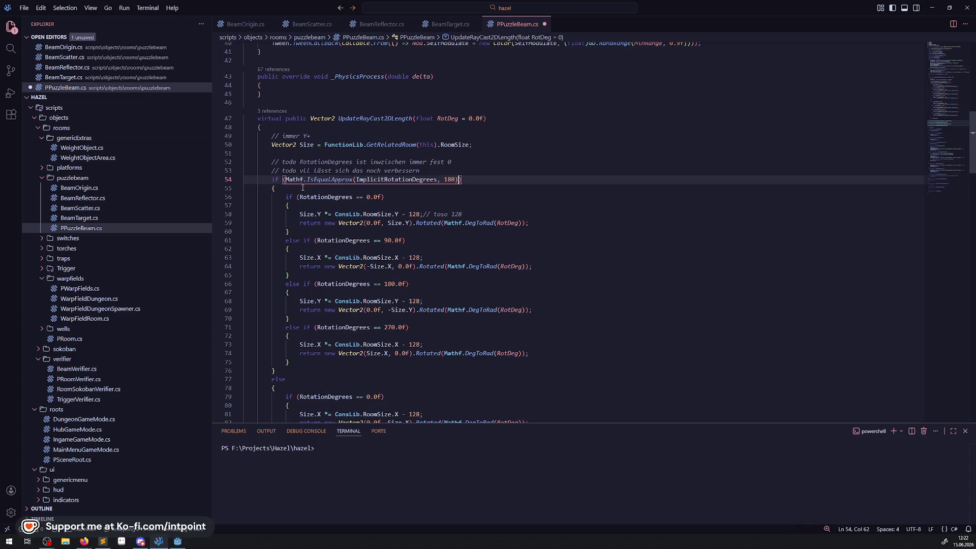
double_click(391, 180)
text(RotD)
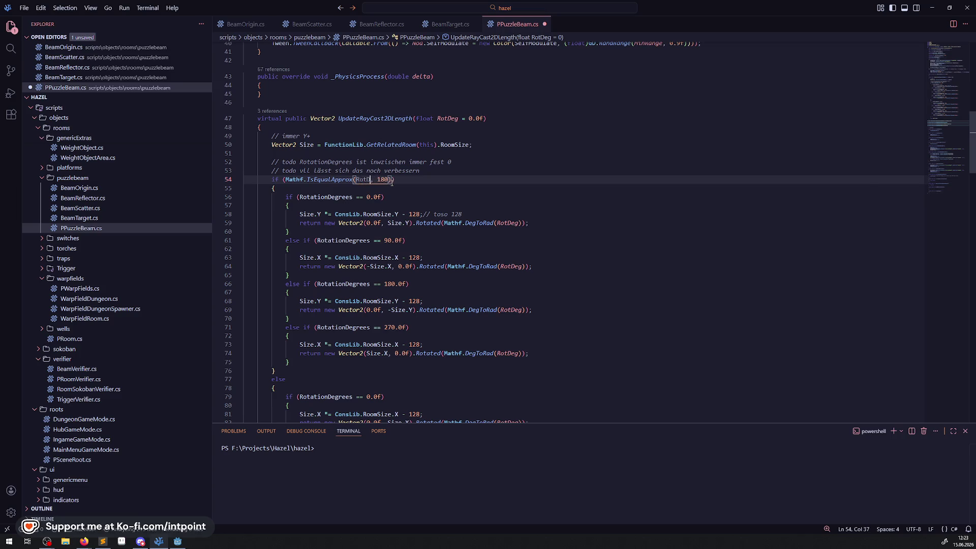
text(eg)
key(ctrl+s)
double_click(392, 181)
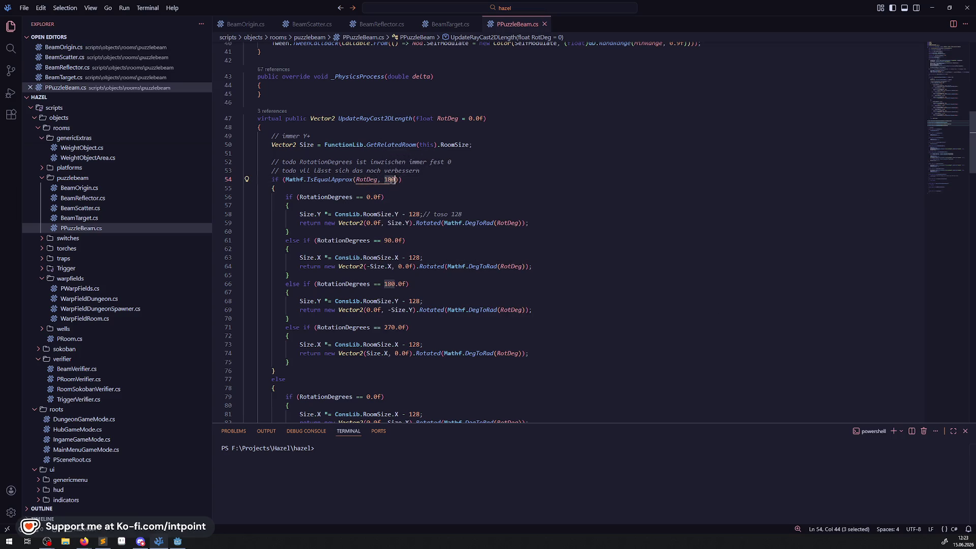
key(ctrl+z)
key(ctrl+z)
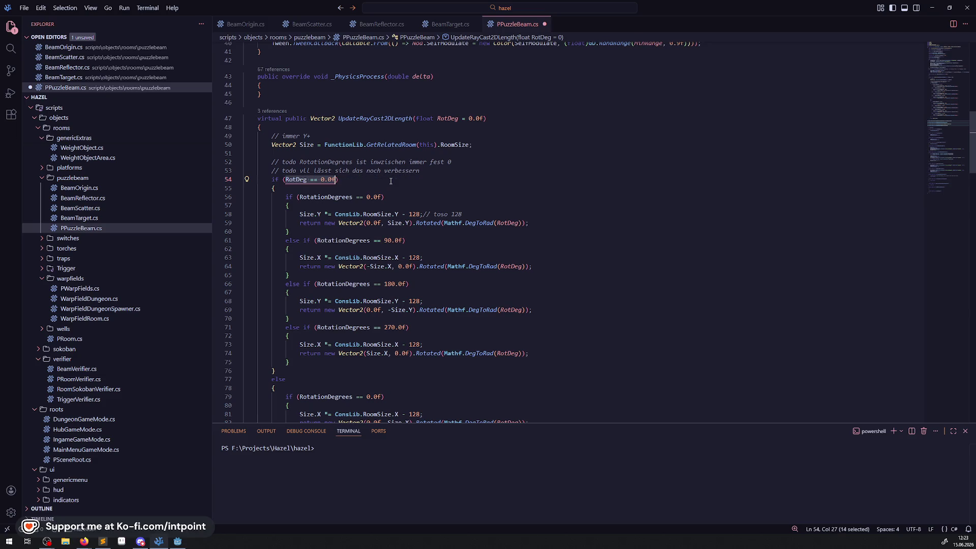
key(ctrl+y)
key(ctrl+y)
double_click(390, 181)
text(0)
- Paste the IsEqualApprox check over line 56's RotationDegrees == 0.0f condition and save
scroll(314, 331, down, 2)
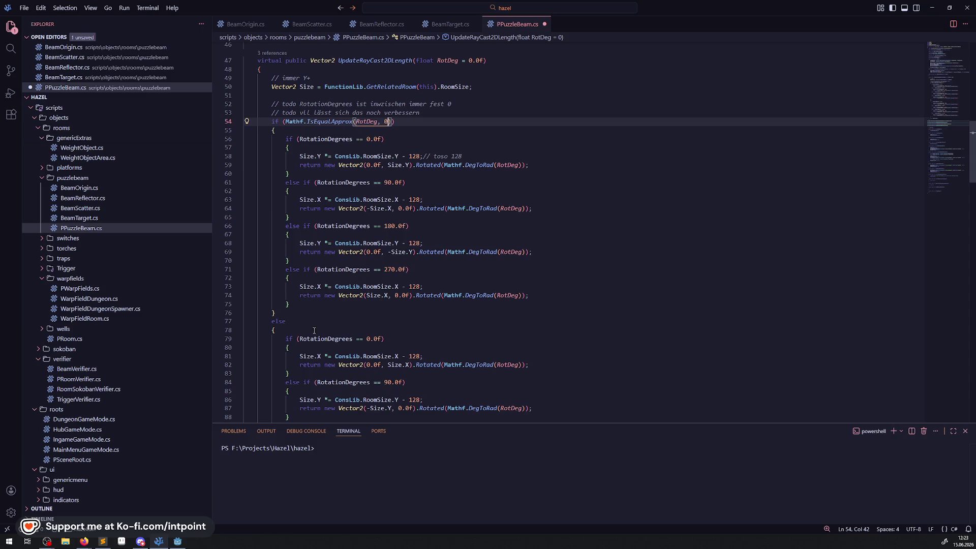
scroll(297, 340, down, 3)
scroll(343, 267, up, 4)
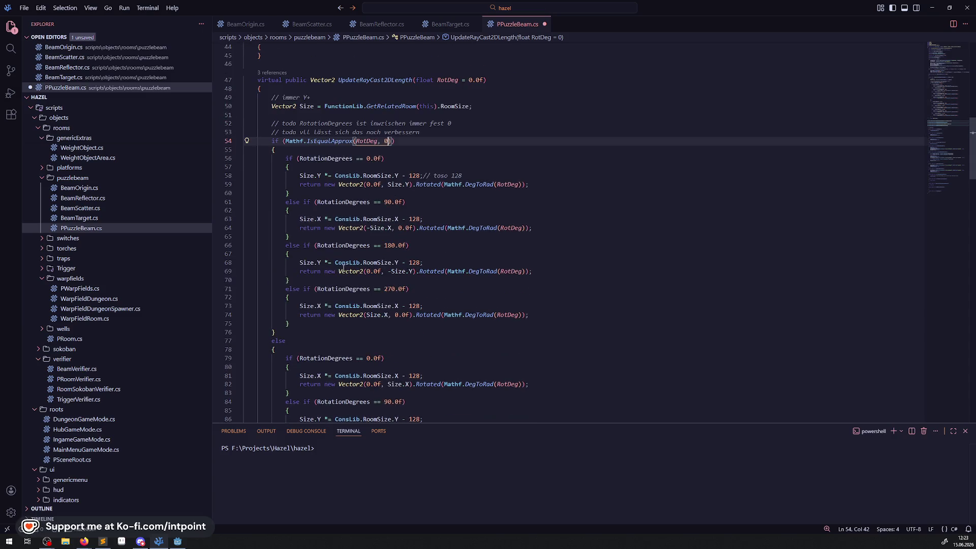
drag(300, 158, 382, 158)
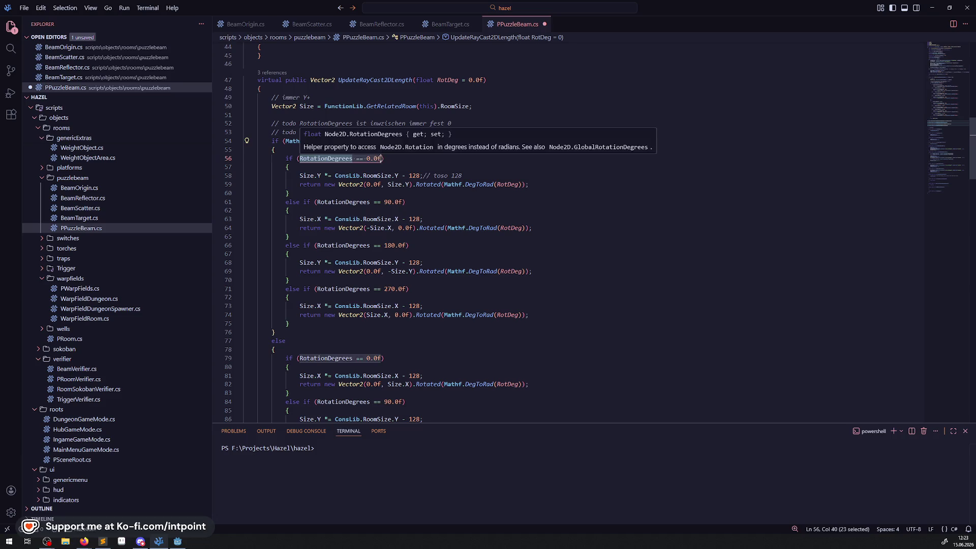
text(Mathf.IsEqualApprox(ImplicitRotationDegrees, 180))
key(ctrl+s)
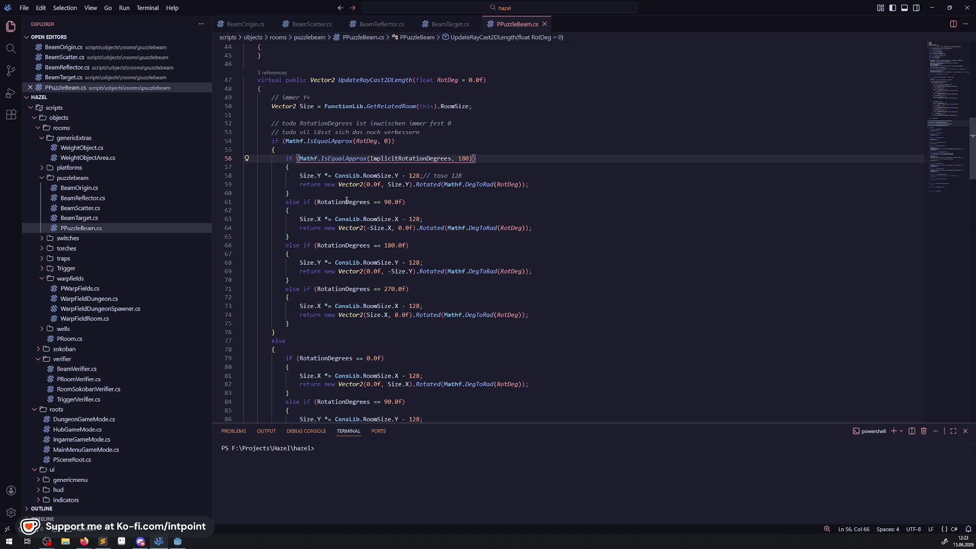
- Fix line 56 to read Mathf.IsEqualApprox(RotationDegrees, 0) and save
double_click(347, 201)
key(ctrl+c)
double_click(402, 158)
key(ctrl+v)
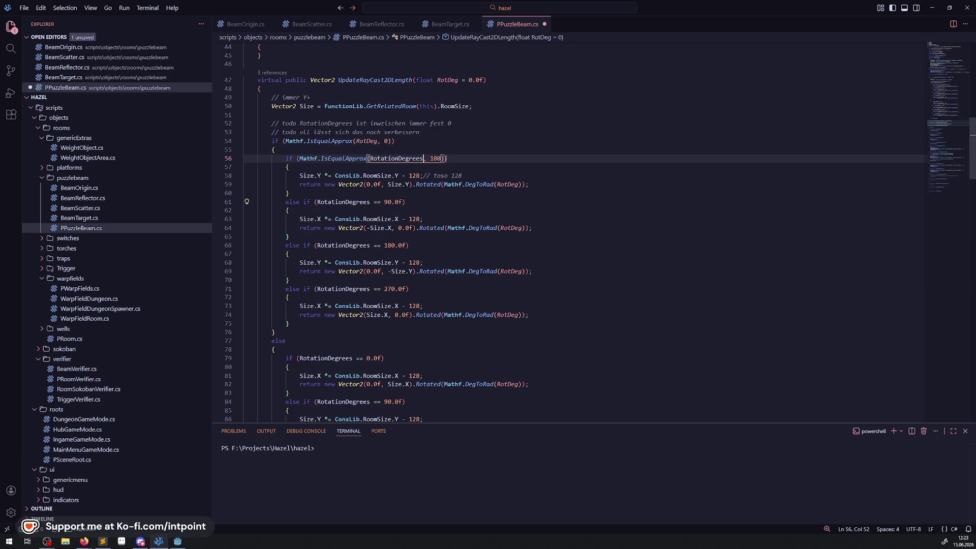
double_click(436, 158)
key(BackSpace)
text(0)
key(ctrl+s)
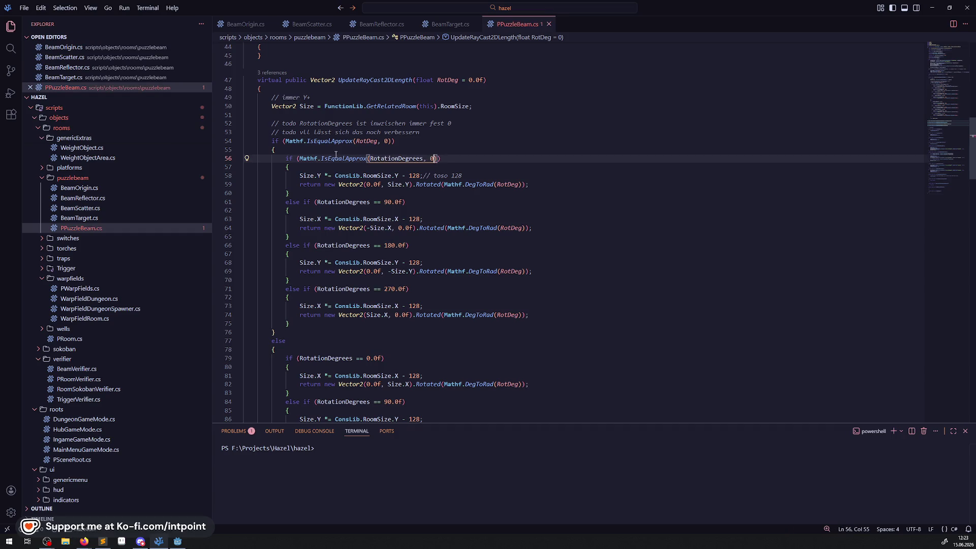
- Copy line 56's approximate check over the 90, 180 and 270 comparisons on lines 61, 66, 71
key(shift+alt+Right)
key(shift+alt+Right)
key(shift+alt+Right)
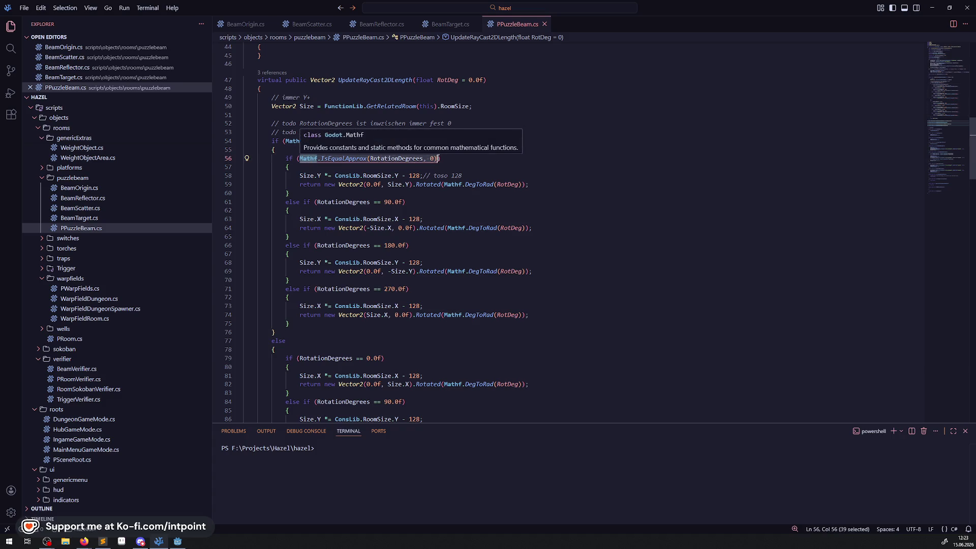
key(ctrl+c)
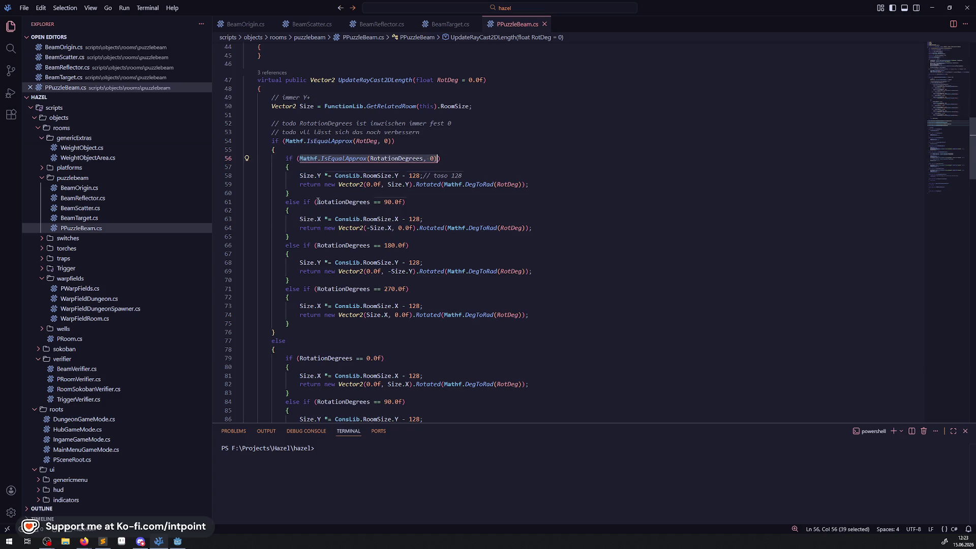
drag(316, 202, 405, 202)
key(ctrl+v)
drag(317, 245, 407, 246)
key(ctrl+v)
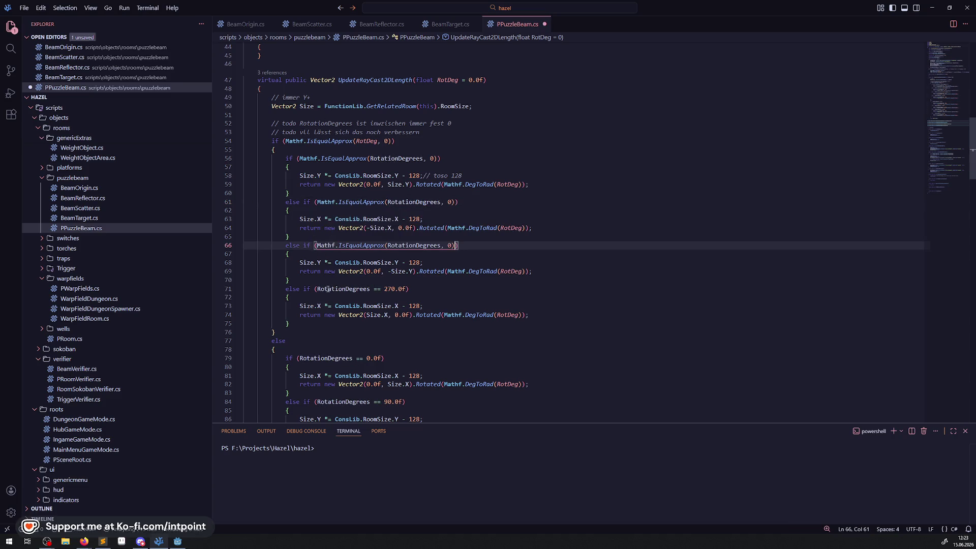
drag(317, 289, 402, 289)
key(ctrl+v)
- Set the angles on lines 61, 66 and 71 to 90, 180 and 270, and save
click(449, 202)
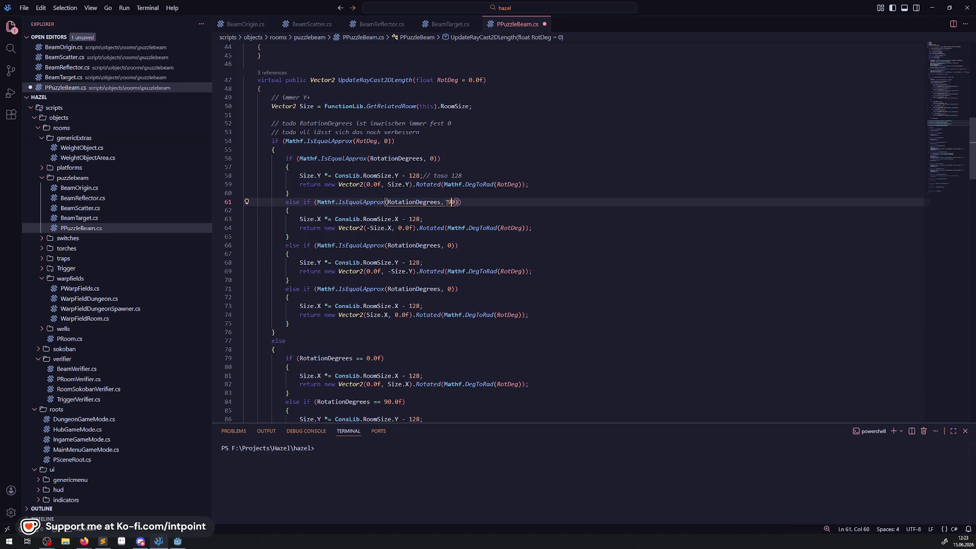
click(447, 246)
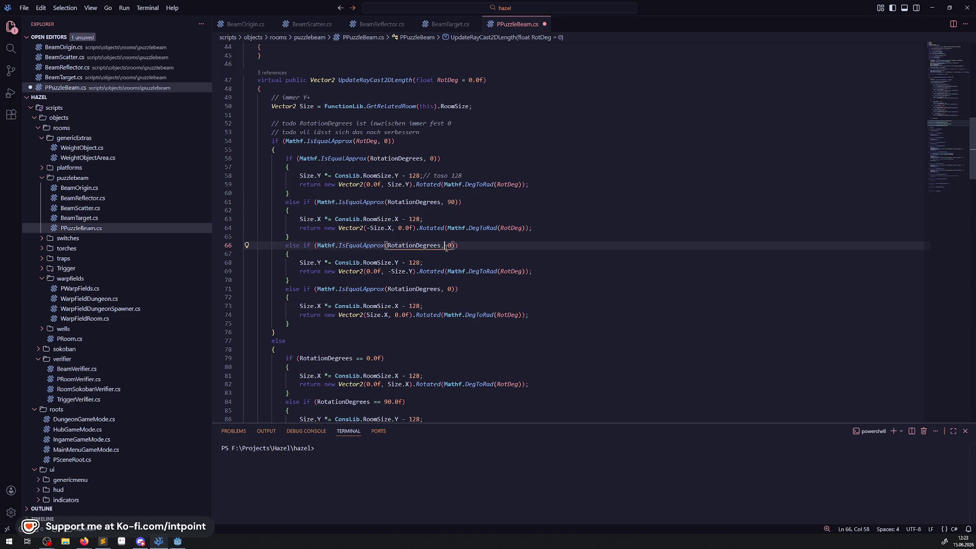
text(18)
click(449, 292)
text(27)
key(ctrl+s)
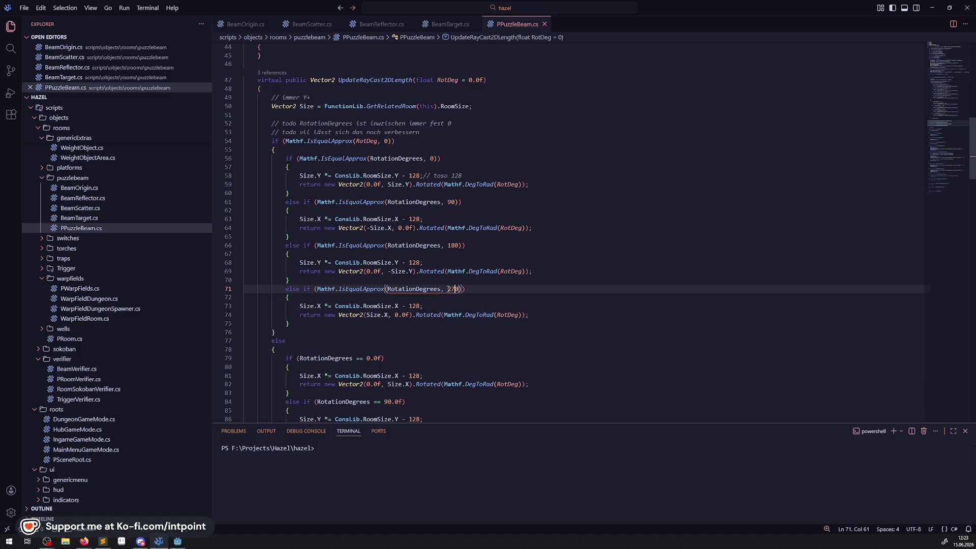
scroll(429, 239, down, 2)
scroll(428, 238, down, 6)
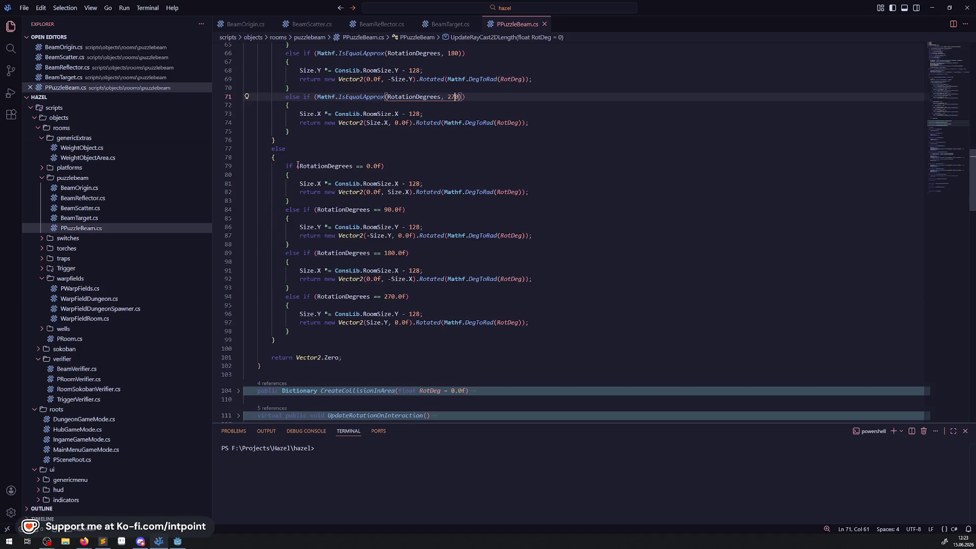
- Paste the IsEqualApprox check over the == comparisons on lines 79, 84, 89 and 94
drag(300, 166, 384, 166)
key(ctrl+v)
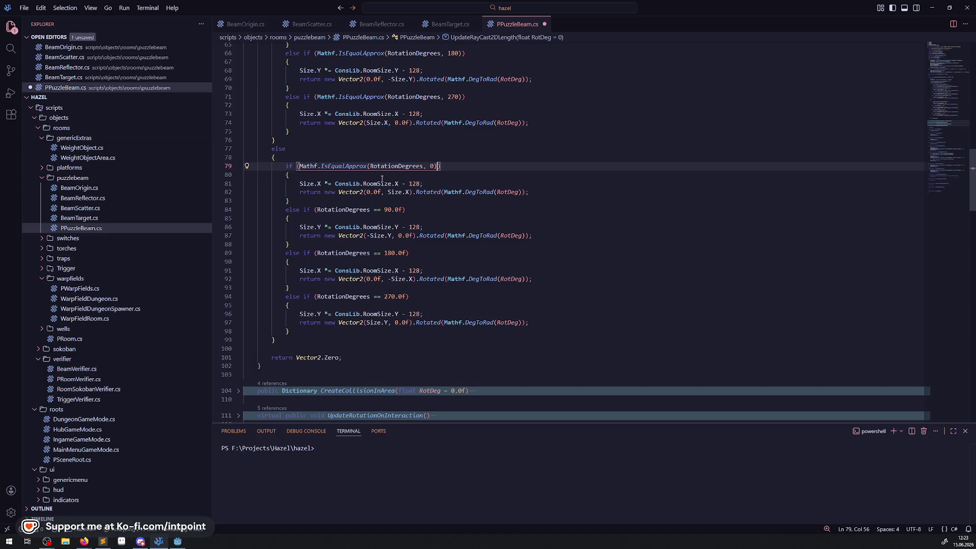
drag(317, 209, 402, 210)
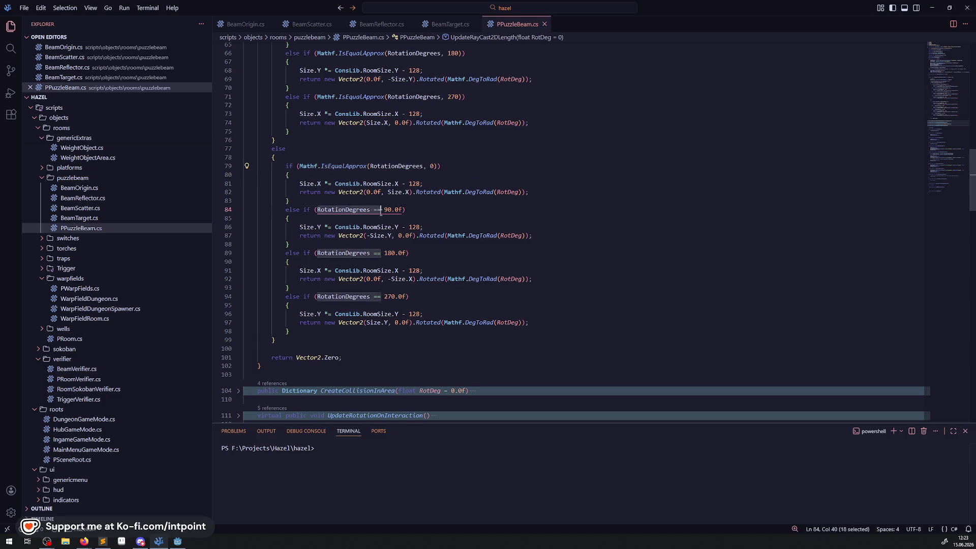
key(ctrl+v)
drag(317, 252, 406, 253)
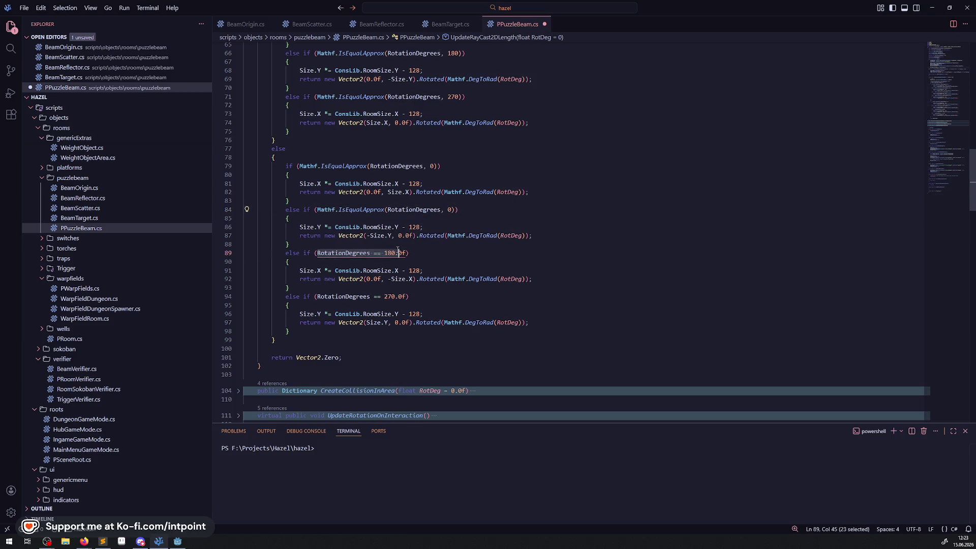
key(ctrl+v)
drag(317, 296, 405, 299)
key(ctrl+v)
- Set the angles on lines 84, 89 and 94 to 90, 180 and 270, and save
click(449, 210)
text(9)
key(Down)
key(Down)
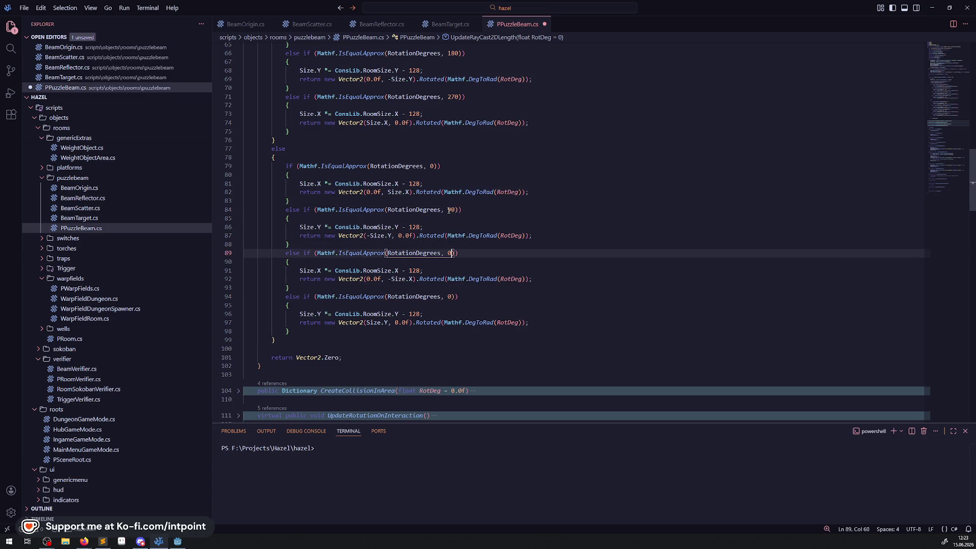
text(18)
click(449, 296)
text(27)
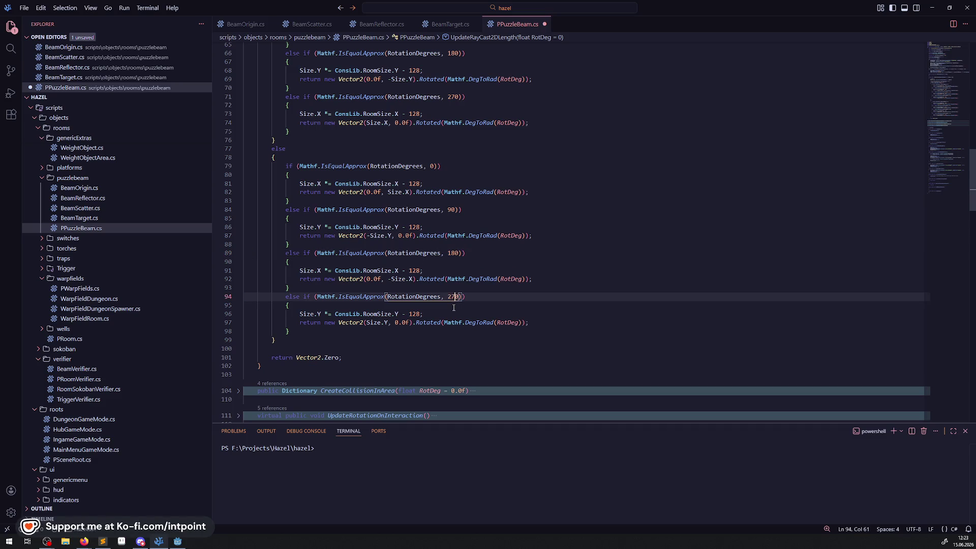
key(ctrl+s)
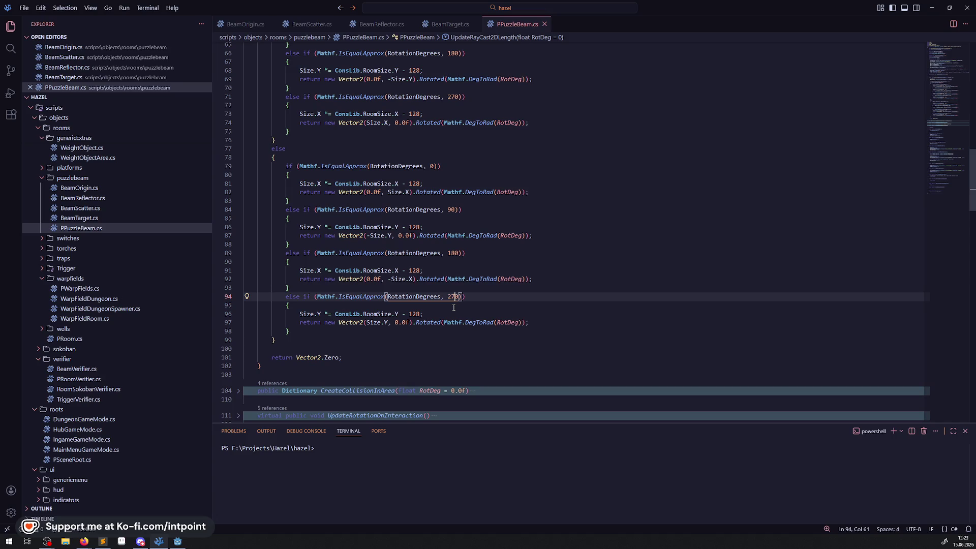
double_click(415, 183)
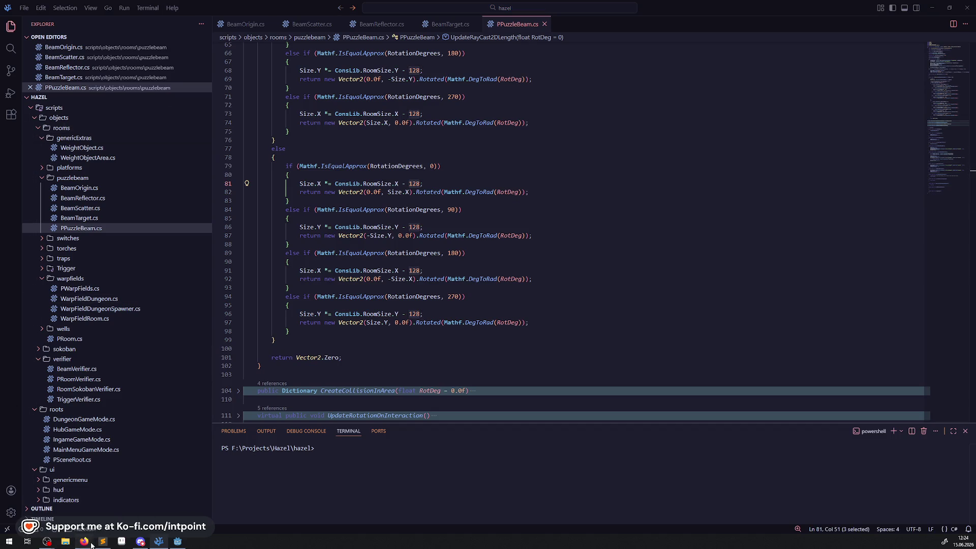
- Replace the 128 offsets in the else-branch cases (lines 81–96) with 96
mouse_move(84, 541)
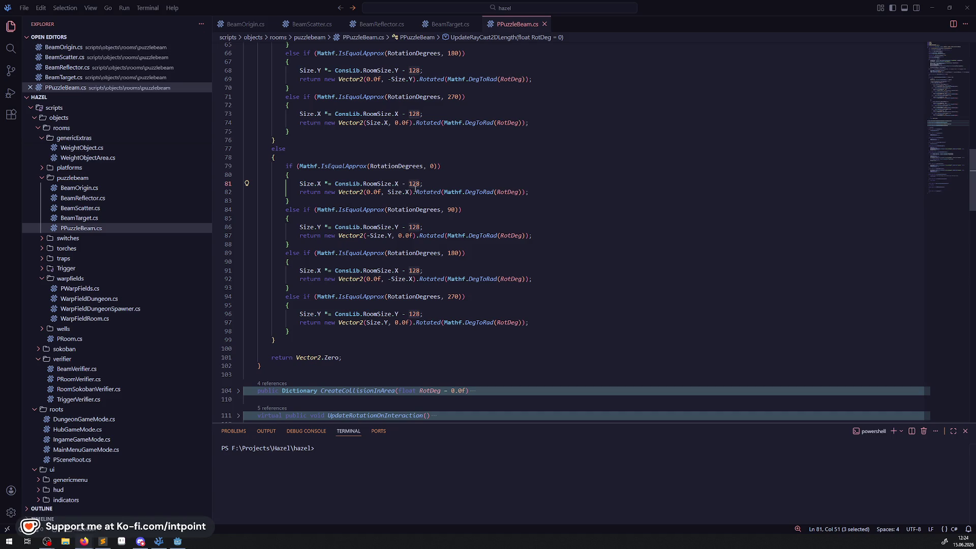
text(90)
double_click(413, 227)
text(96)
double_click(414, 271)
text(96)
double_click(413, 314)
text(96)
- Change the 128 offsets on lines 73, 68, 63 and 58 to 96, remove the toso 128 comment, and save
scroll(412, 315, up, 4)
double_click(414, 210)
text(96)
double_click(414, 166)
text(96)
double_click(413, 123)
text(96)
double_click(414, 79)
text(96)
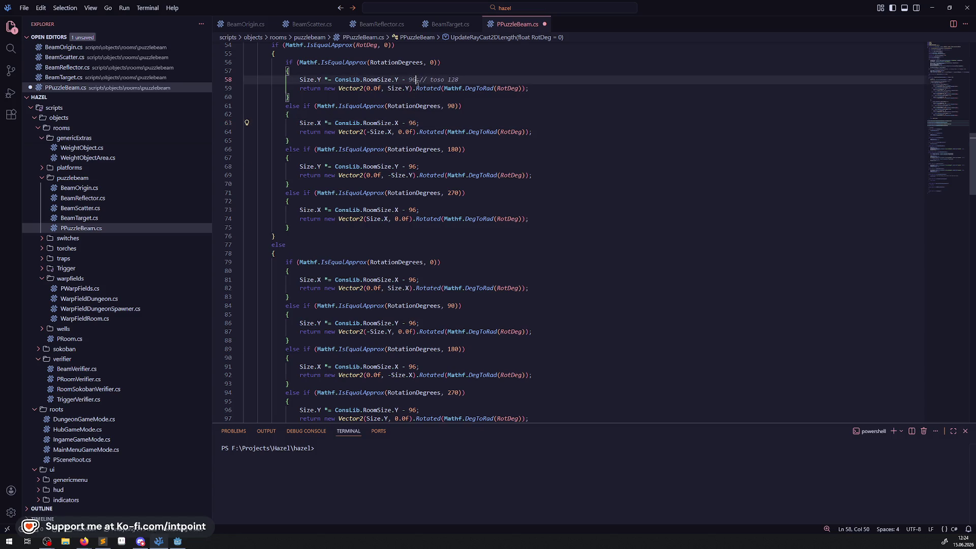
drag(421, 80, 460, 80)
key(BackSpace)
click(489, 118)
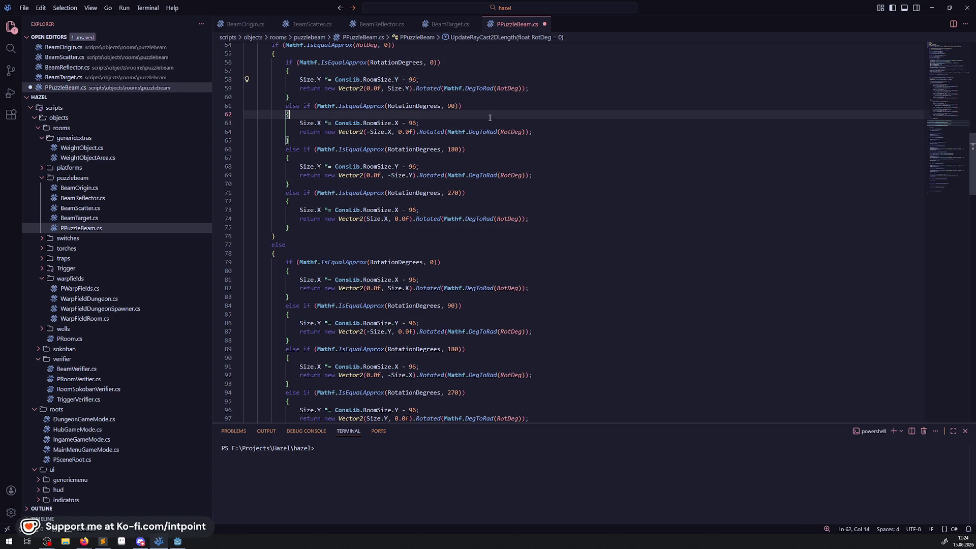
key(ctrl+s)
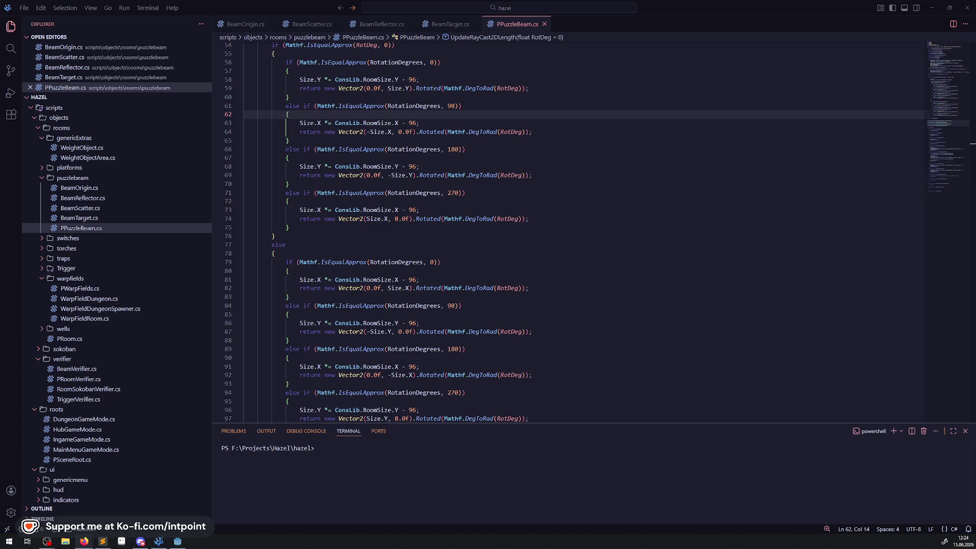
scroll(451, 308, up, 10)
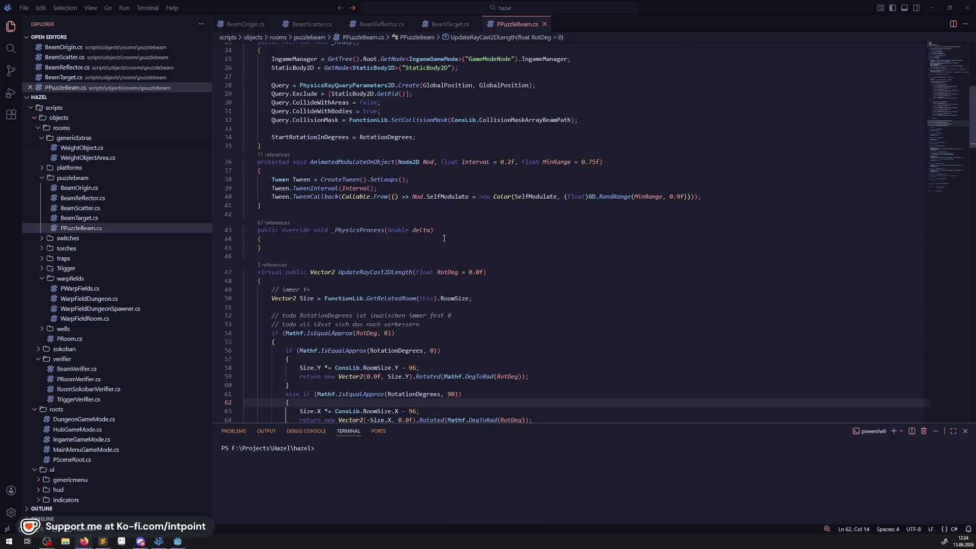
- Delete the two todo comment lines, leaving a blank line after the Size declaration, and save
scroll(444, 238, down, 7)
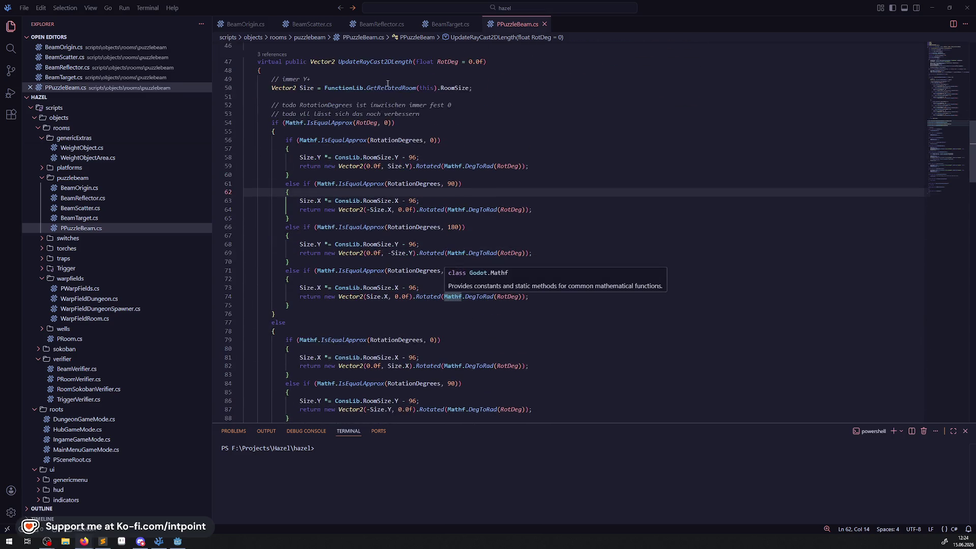
click(285, 114)
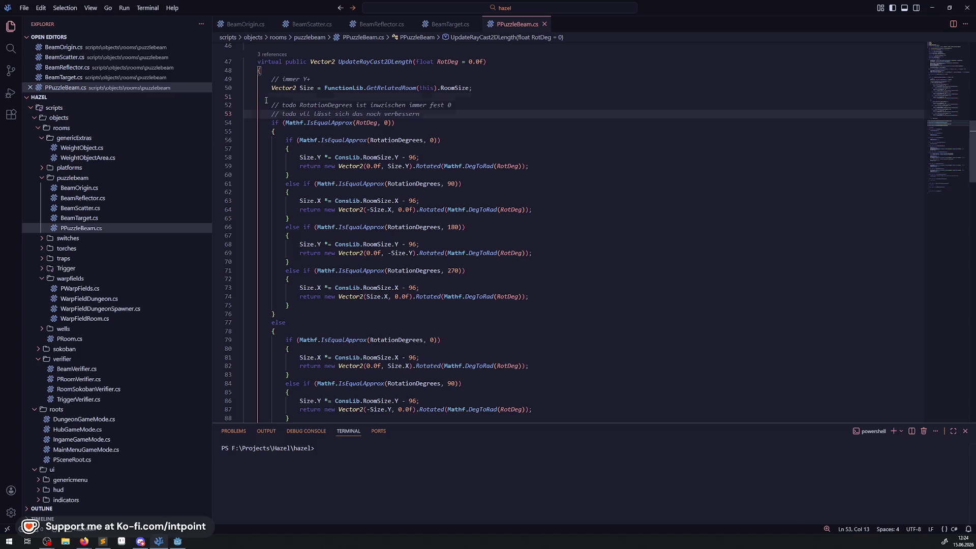
drag(266, 100, 496, 112)
key(BackSpace)
key(BackSpace)
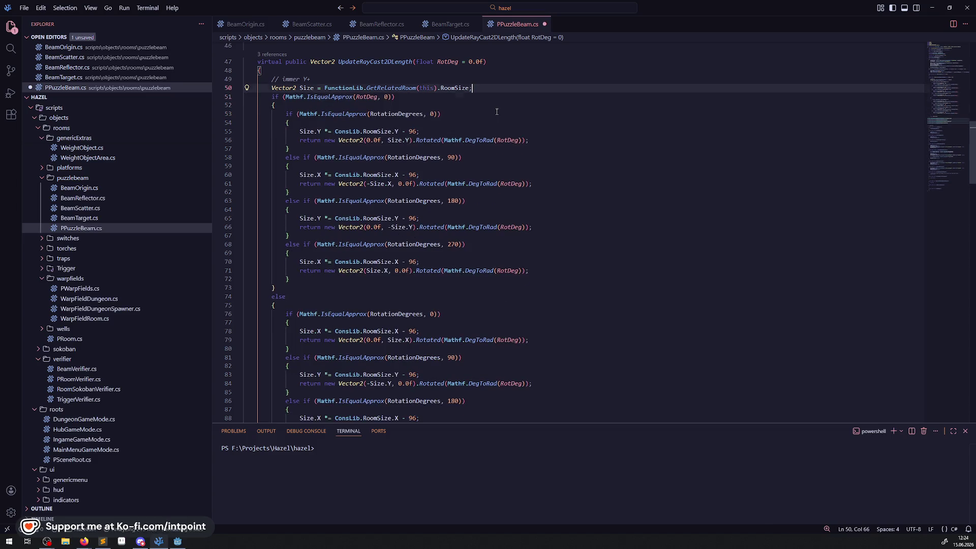
key(Return)
key(ctrl+s)
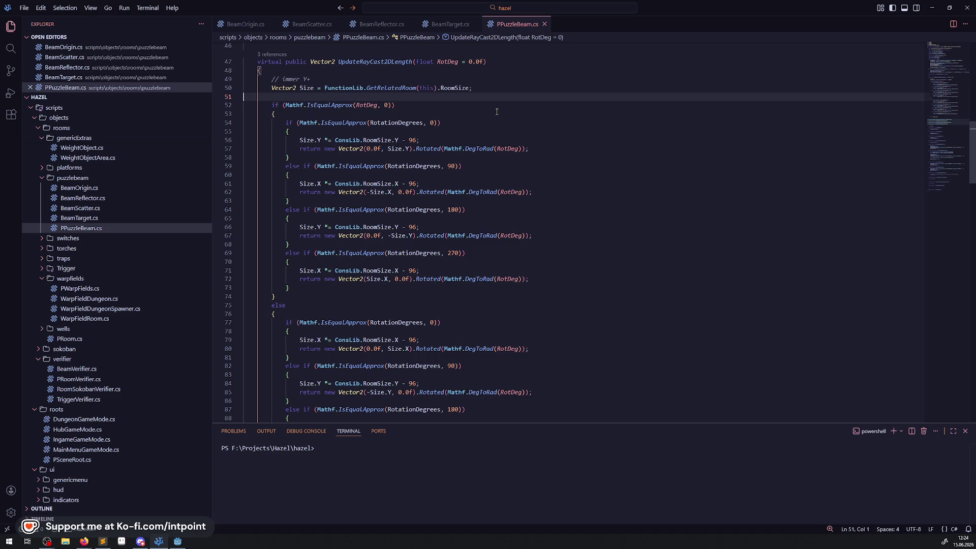
- Expand the collapsed UpdateBeam, CanCreateConnection, UpdateRotationOnInteraction and CreateCollisionInArea methods
scroll(436, 201, down, 6)
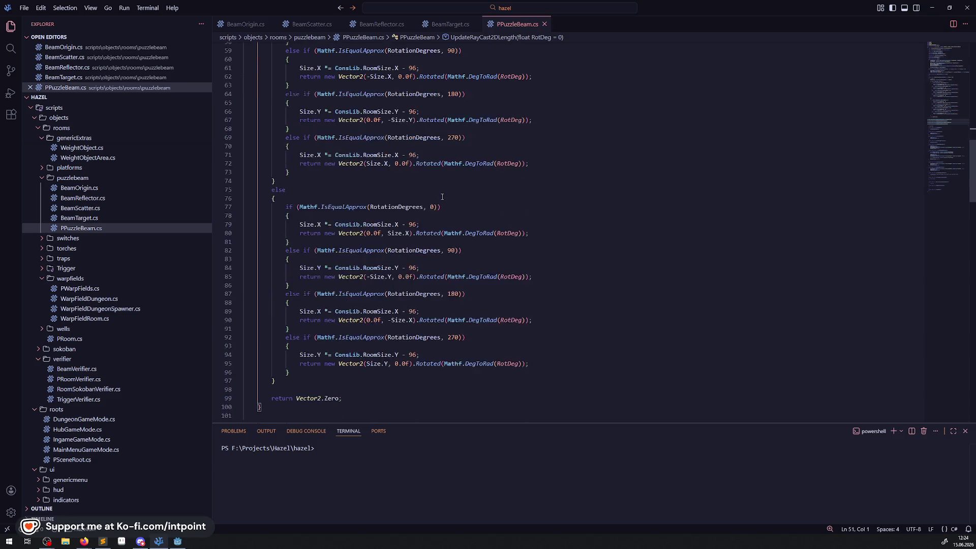
scroll(436, 202, down, 2)
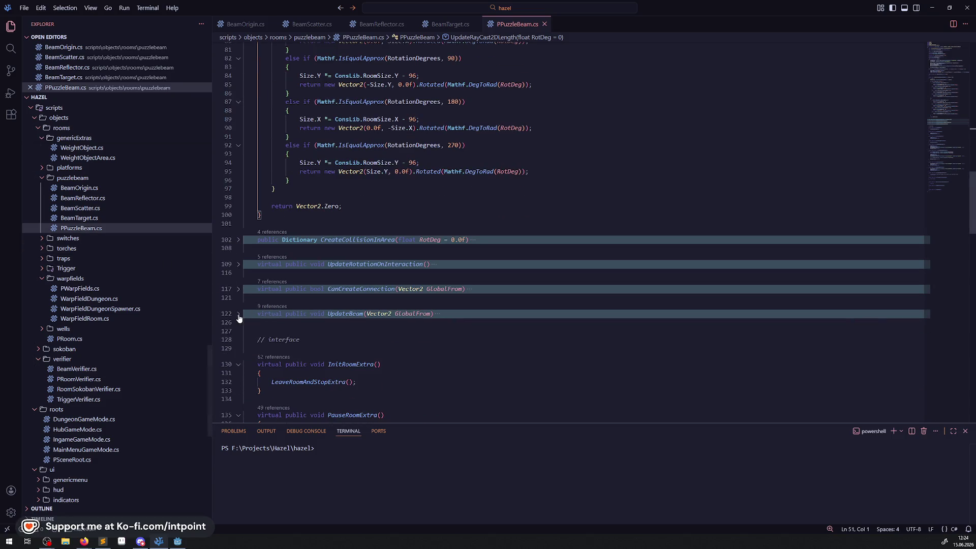
click(238, 314)
click(239, 289)
click(238, 264)
click(239, 240)
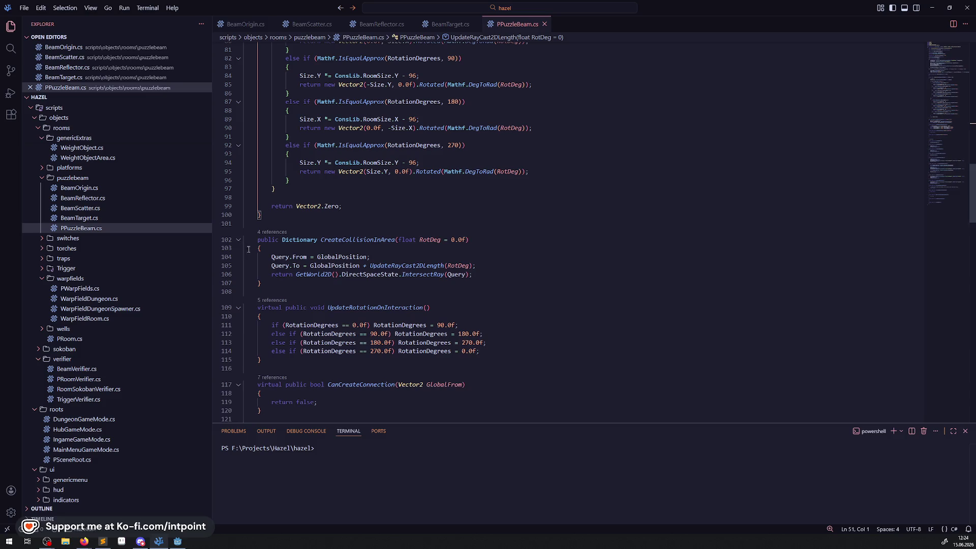
scroll(423, 281, down, 2)
- Make lines 111 and 112 use Mathf.IsEqualApprox(RotationDegrees, …) with 0 and 90
drag(268, 199, 381, 199)
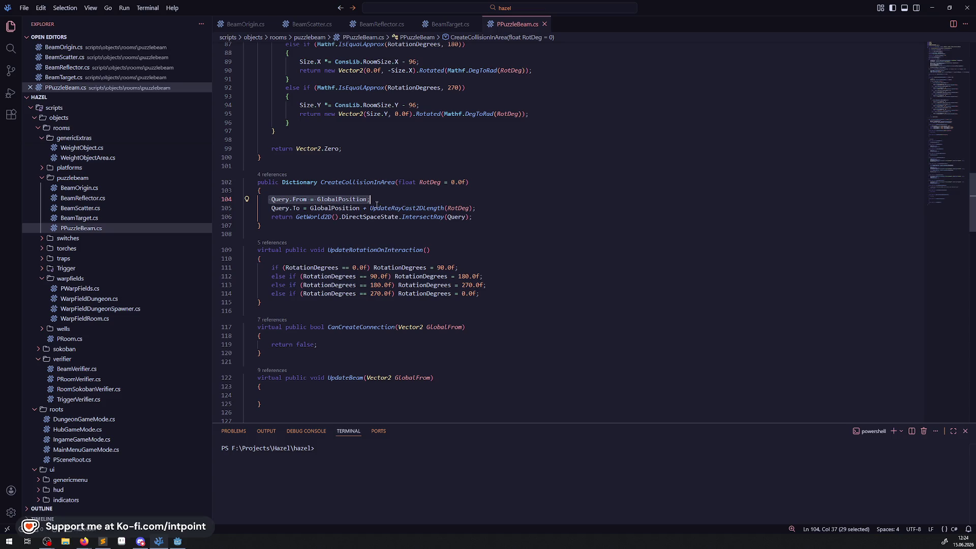
click(342, 250)
mouse_move(299, 200)
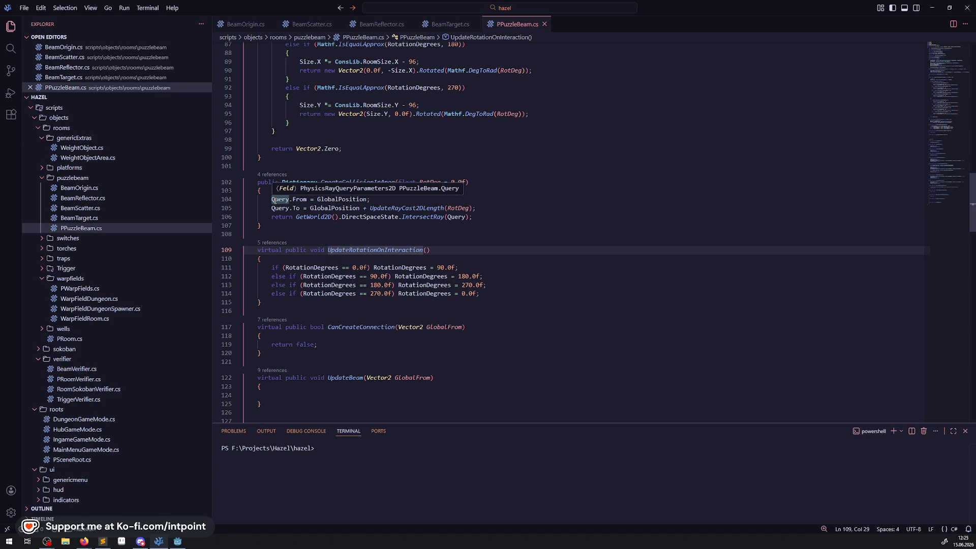
click(287, 268)
key(Tab)
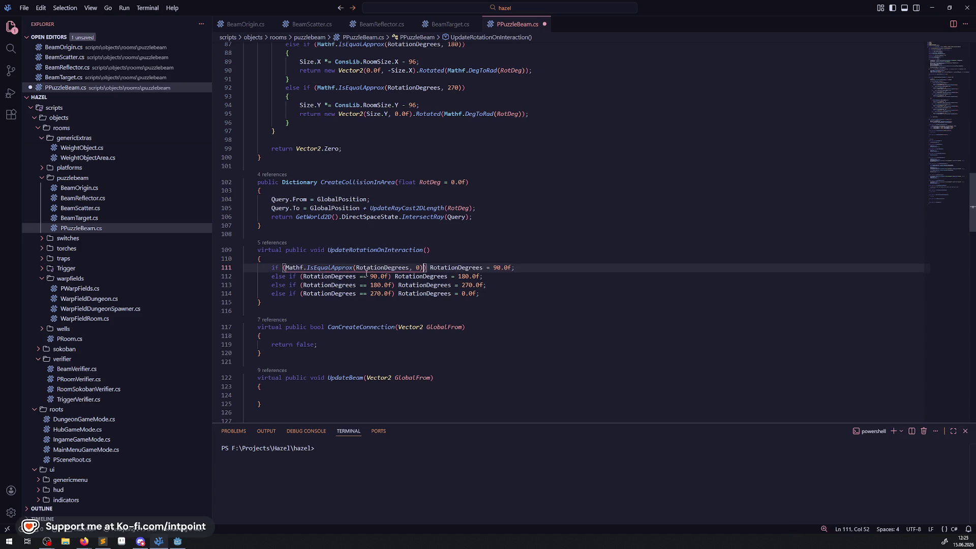
double_click(305, 276)
mouse_move(338, 278)
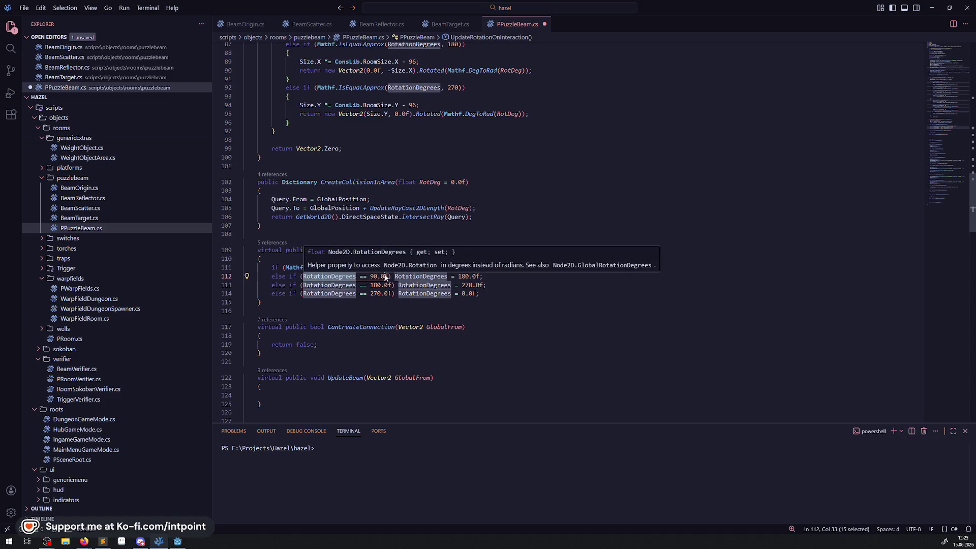
mouse_move(330, 277)
mouse_down()
mouse_move(388, 277)
mouse_move(307, 277)
mouse_up()
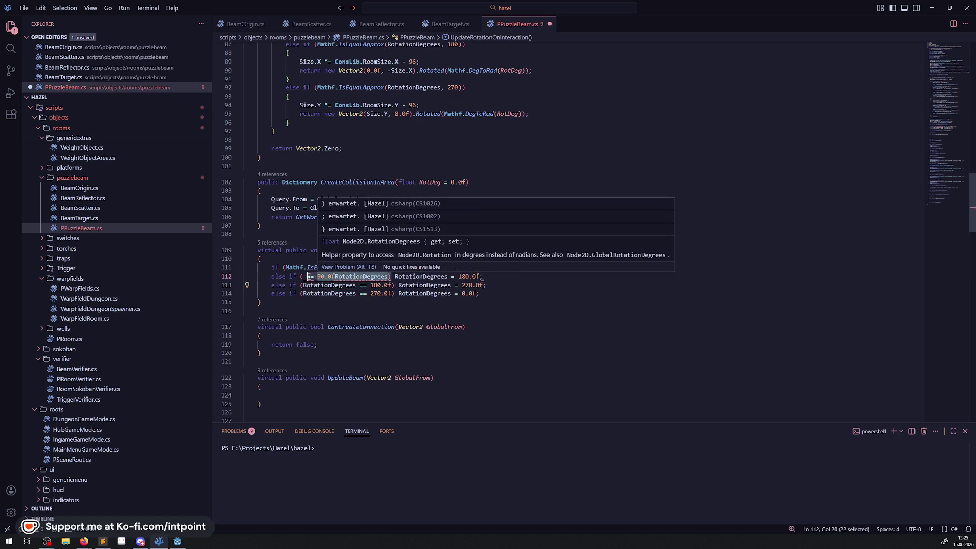
text(Mathf.IsEqualApprox(RotationDegrees, 0))
text(9)
click(297, 327)
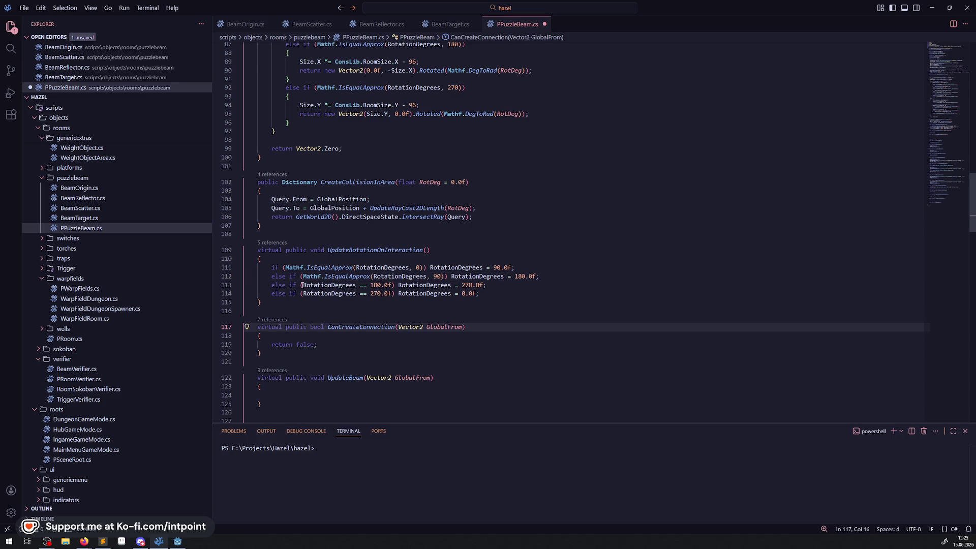
- Replace line 113's comparison with Mathf.IsEqualApprox(RotationDegrees, 180) and save
drag(303, 285, 391, 285)
text(Mathf.IsEqualApprox(RotationDegrees, 0))
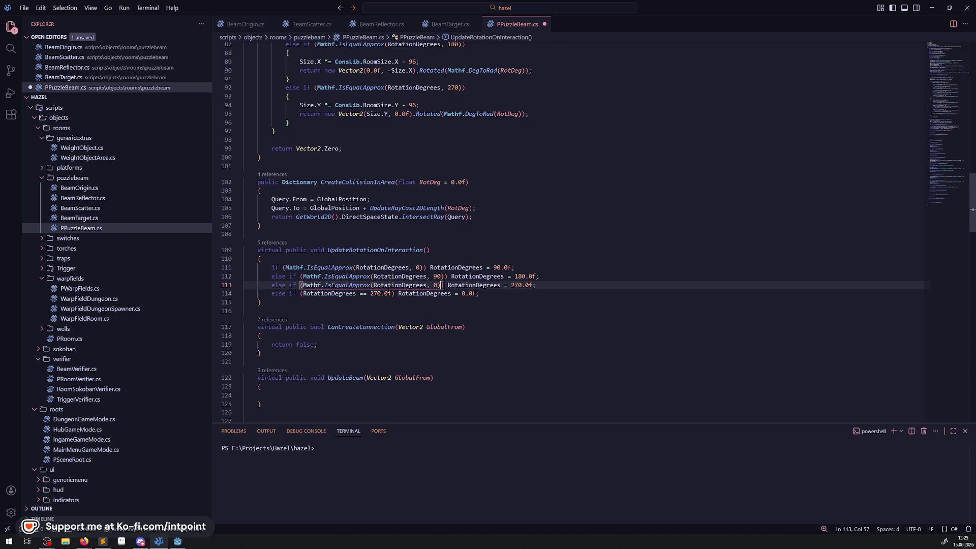
key(Left)
key(shift+Left)
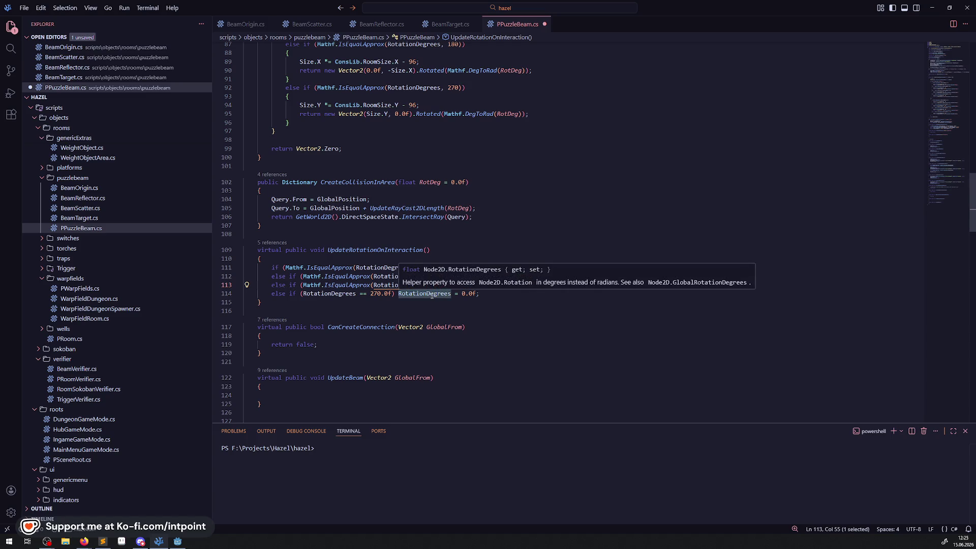
key(Left)
text(18)
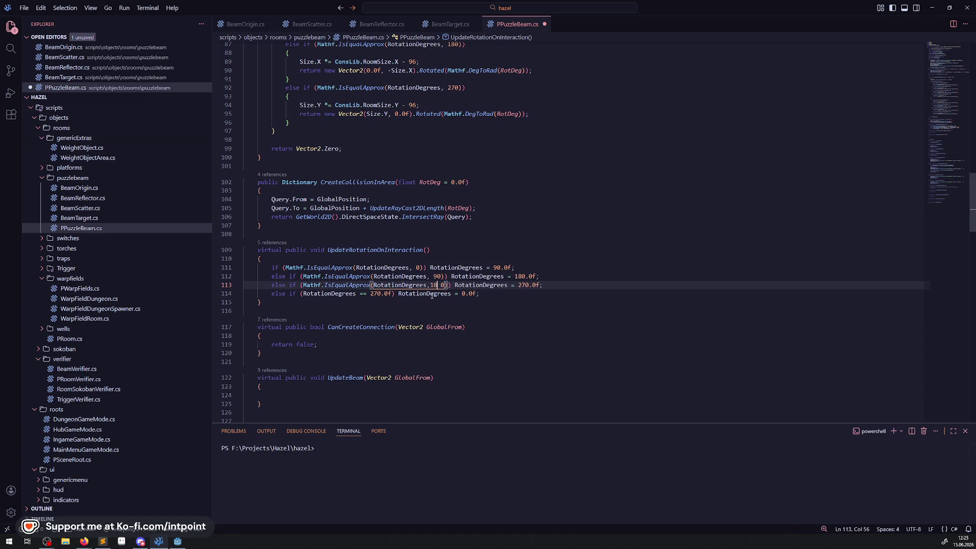
key(ctrl+s)
key(Delete)
- Replace line 114's comparison with Mathf.IsEqualApprox(RotationDegrees, 270) and save
drag(303, 293, 392, 293)
text(Mathf.IsEqualApprox(RotationDegrees, 0))
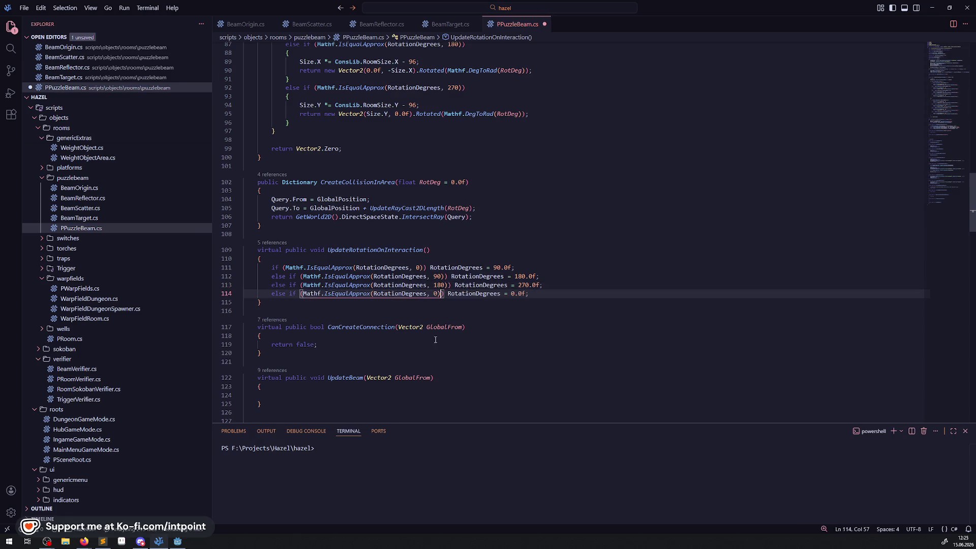
key(Left)
key(Left)
text(27)
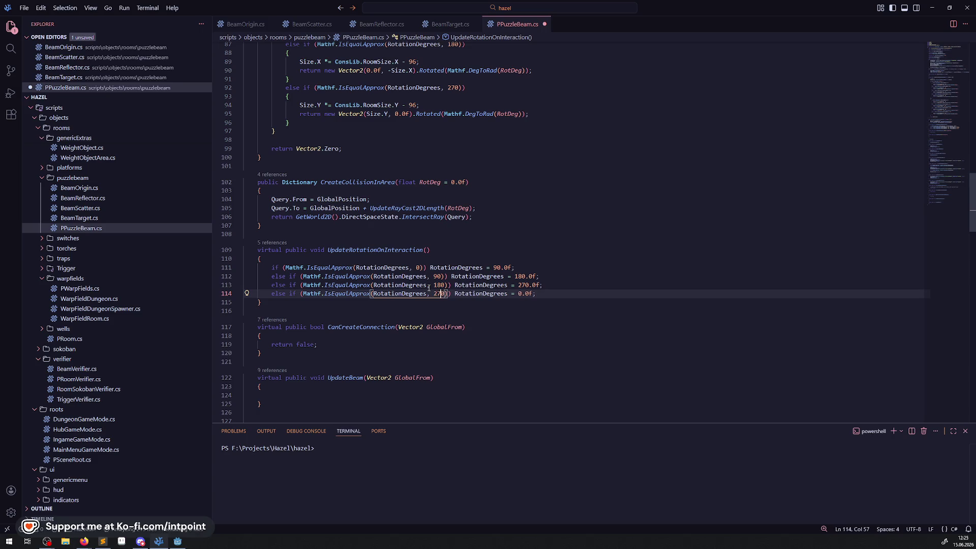
key(ctrl+s)
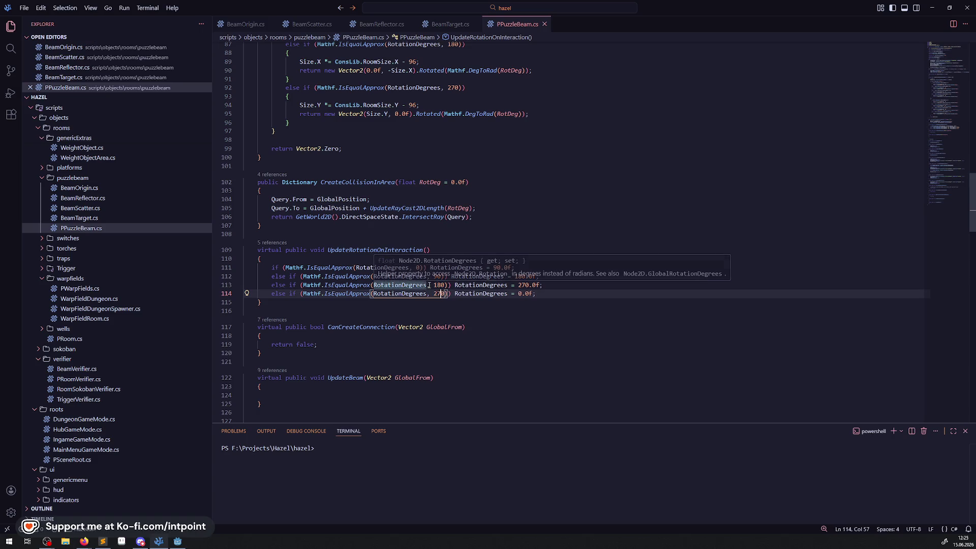
click(510, 327)
scroll(510, 327, down, 6)
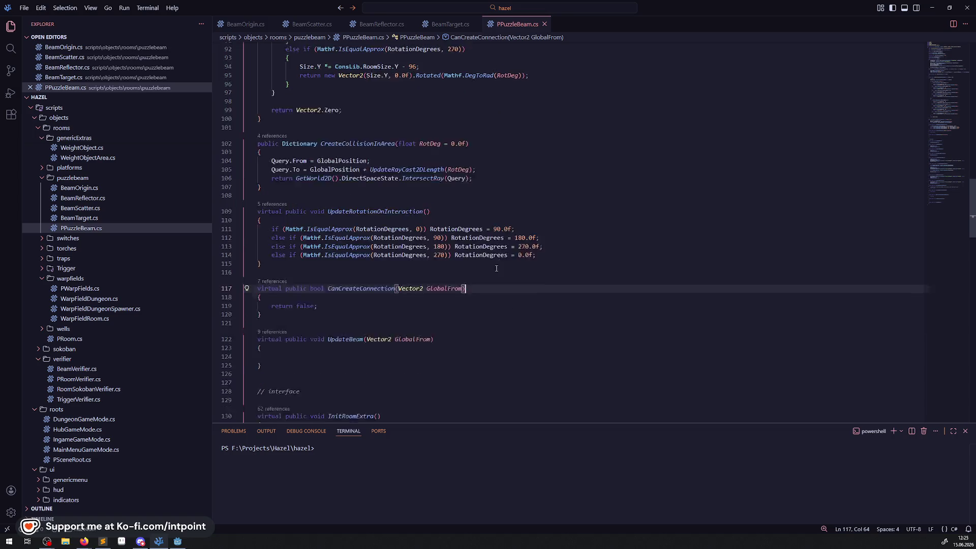
scroll(414, 135, down, 5)
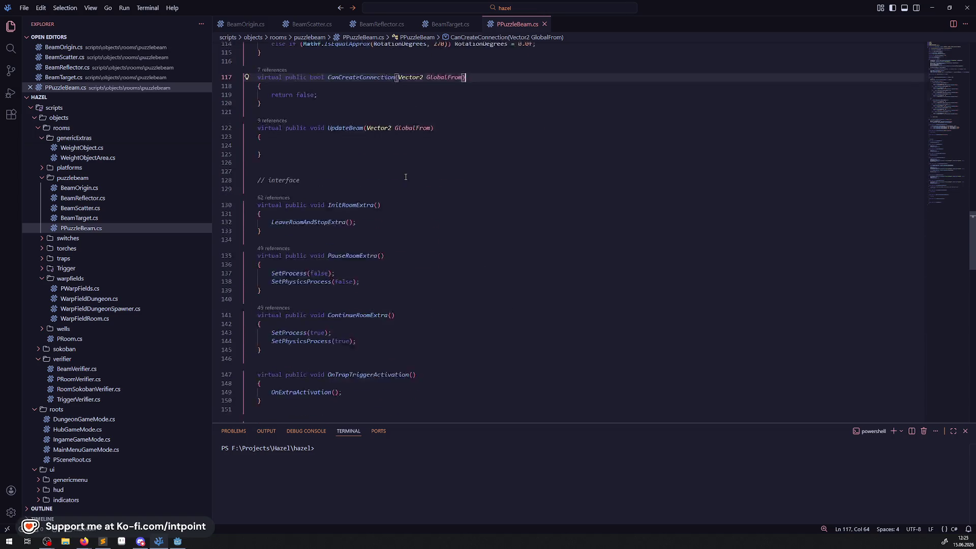
- Review the two SetProcess lines in the PauseRoomExtra method
click(370, 188)
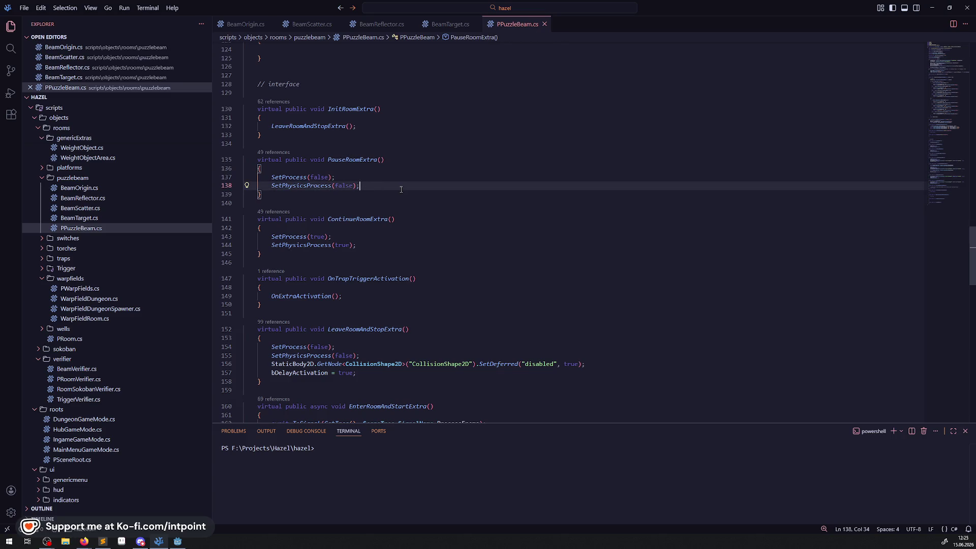
drag(401, 189, 244, 175)
click(360, 160)
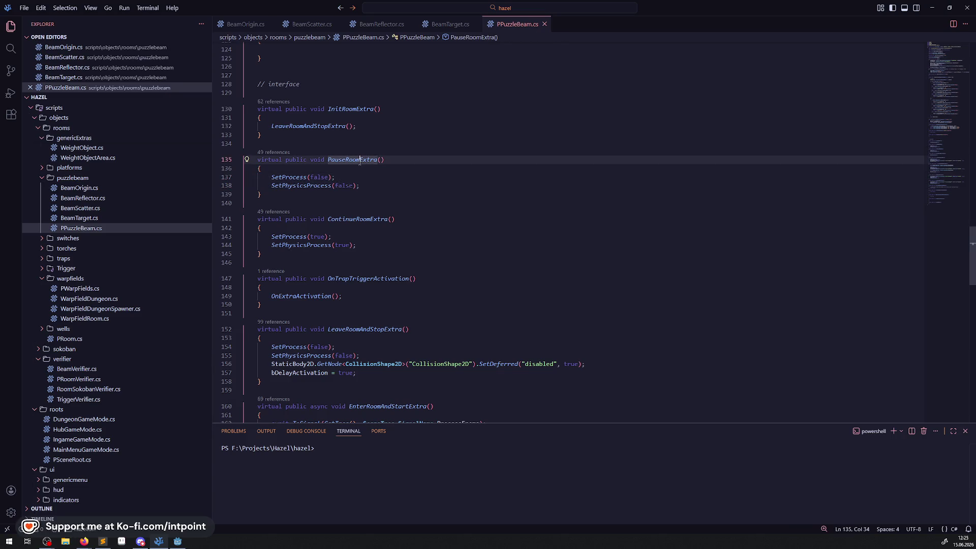
click(396, 189)
drag(362, 186, 210, 176)
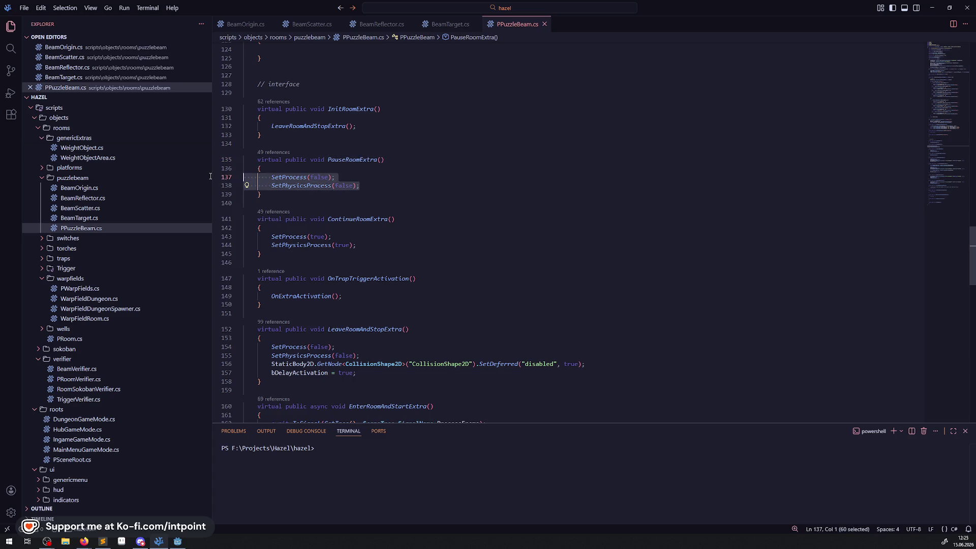
scroll(358, 189, down, 4)
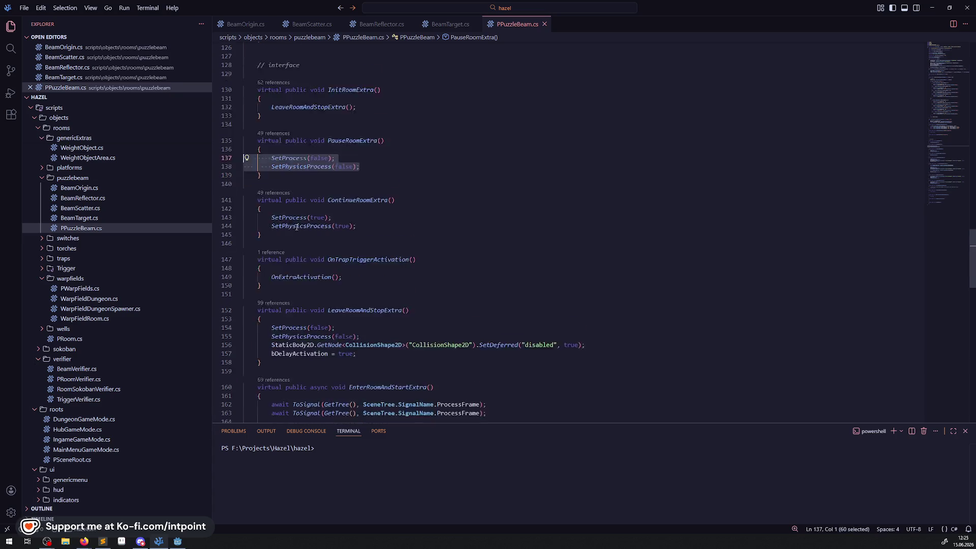
- Comment out LeaveRoomAndStopExtra's SetProcess, SetPhysicsProcess and collision-disabling lines
double_click(367, 195)
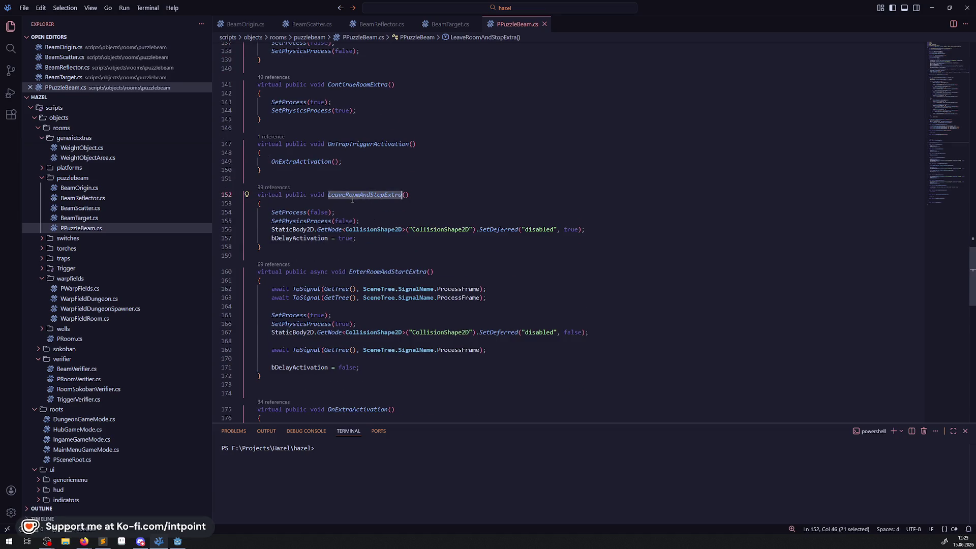
click(375, 229)
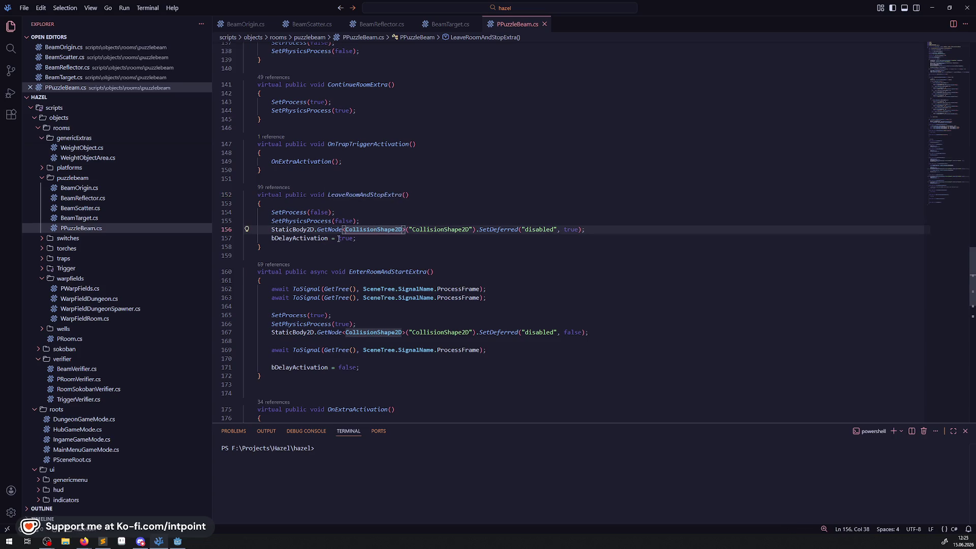
click(308, 206)
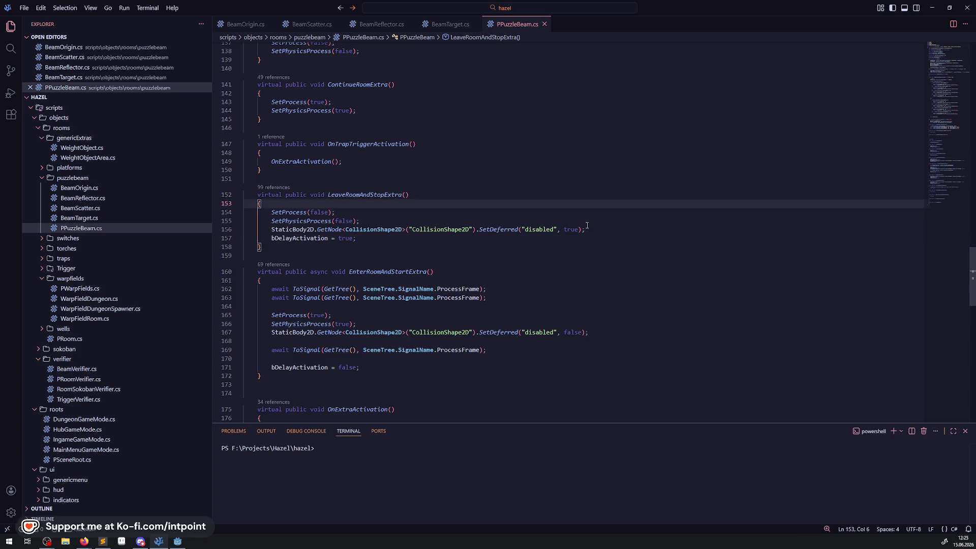
mouse_move(600, 232)
mouse_down()
mouse_move(277, 231)
mouse_move(223, 214)
mouse_up()
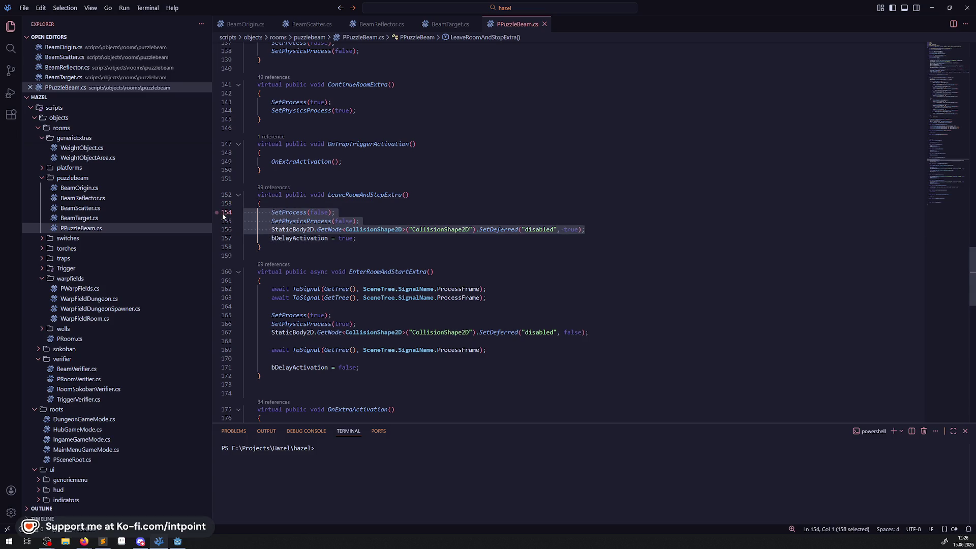
key(ctrl+slash)
- Add 'ProcessMode = ProcessModeEnum.Disabled;' below the commented lines and save the script
scroll(537, 312, down, 1)
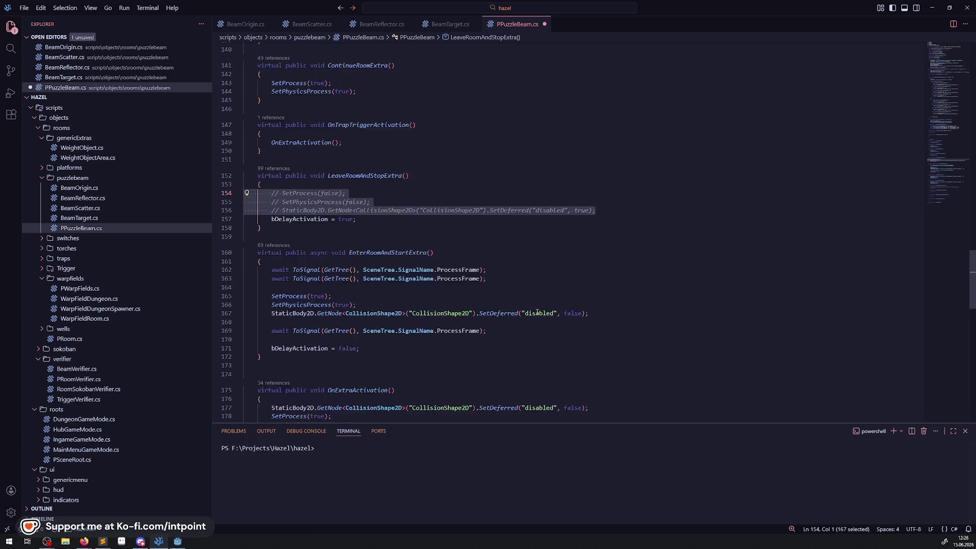
scroll(537, 312, down, 1)
key(Right)
key(Return)
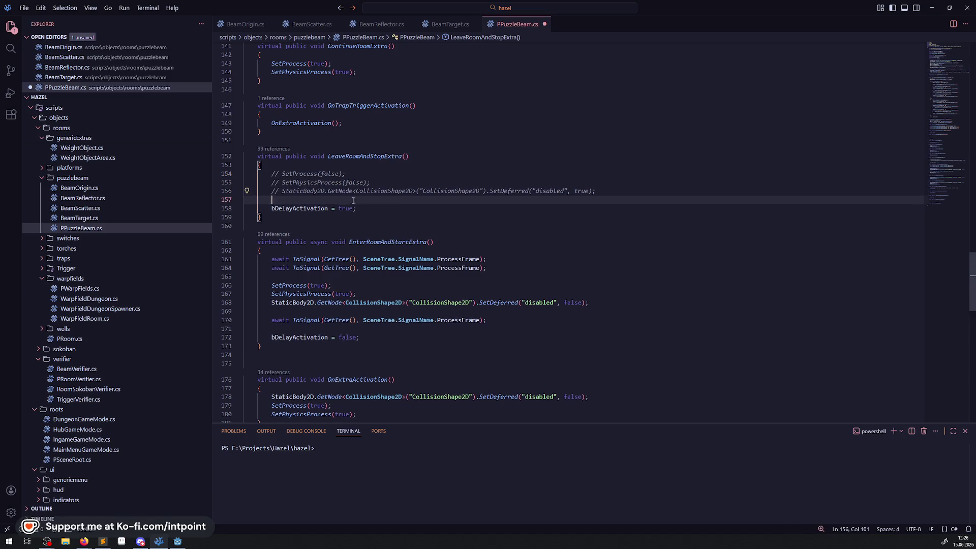
key(Return)
text(Process)
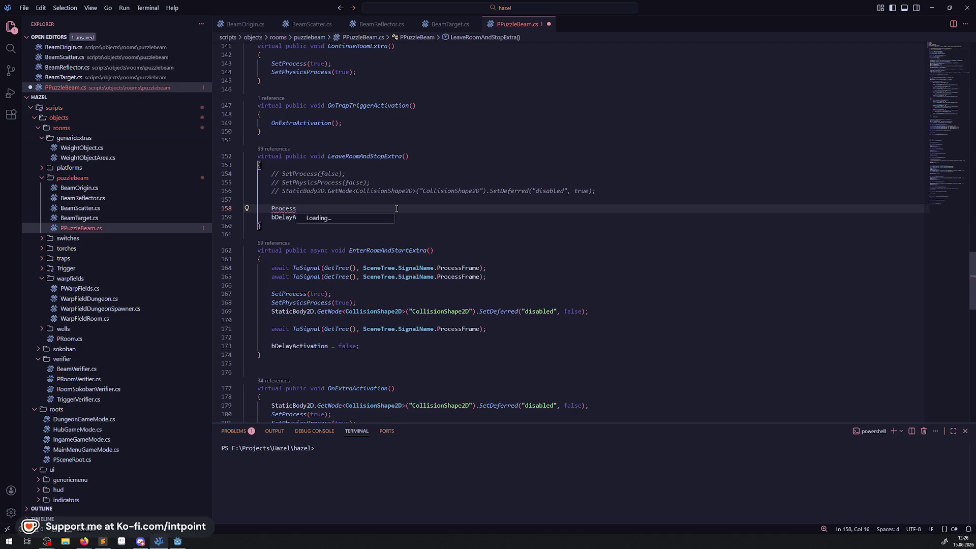
text(Mode =)
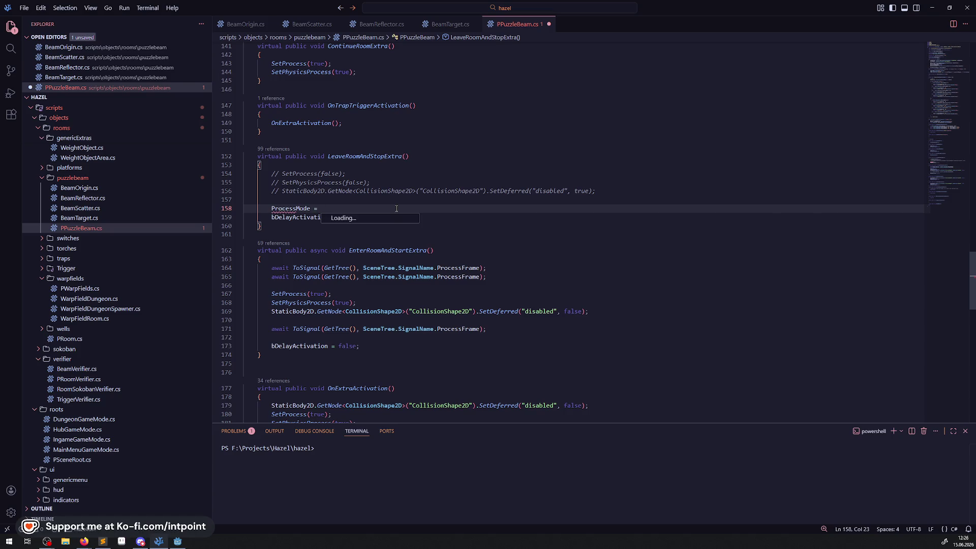
key(Down)
key(Down)
key(Down)
key(Return)
text(;)
key(ctrl+s)
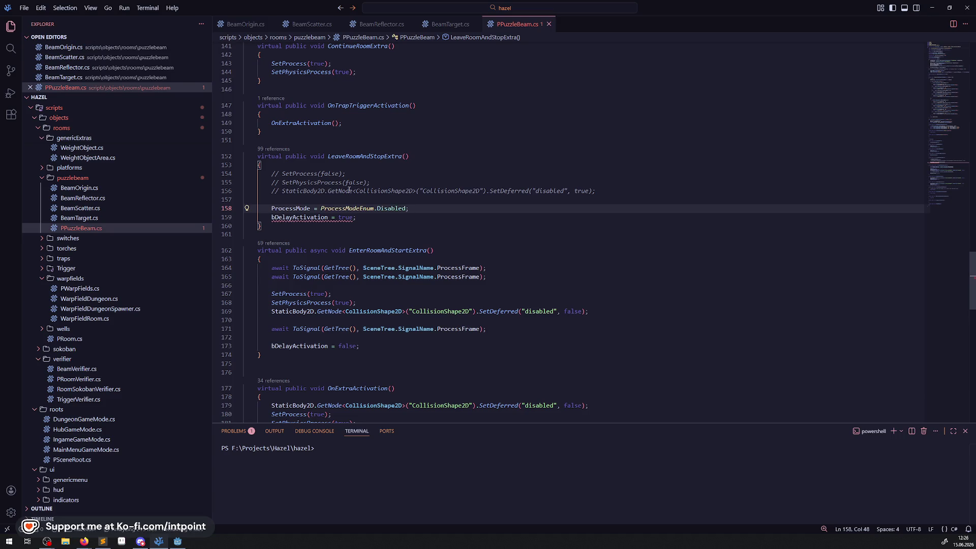
shift+click(249, 202)
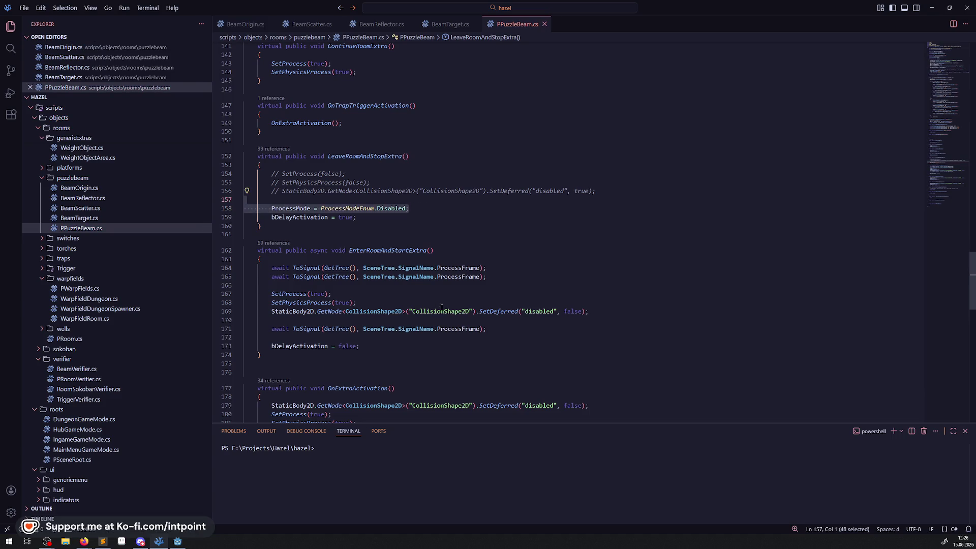
- Comment out EnterRoomAndStartExtra's process and collision lines, add 'ProcessMode = ProcessModeEnum.Inherit;', and save
mouse_move(585, 311)
mouse_down()
mouse_move(320, 311)
mouse_move(230, 294)
mouse_up()
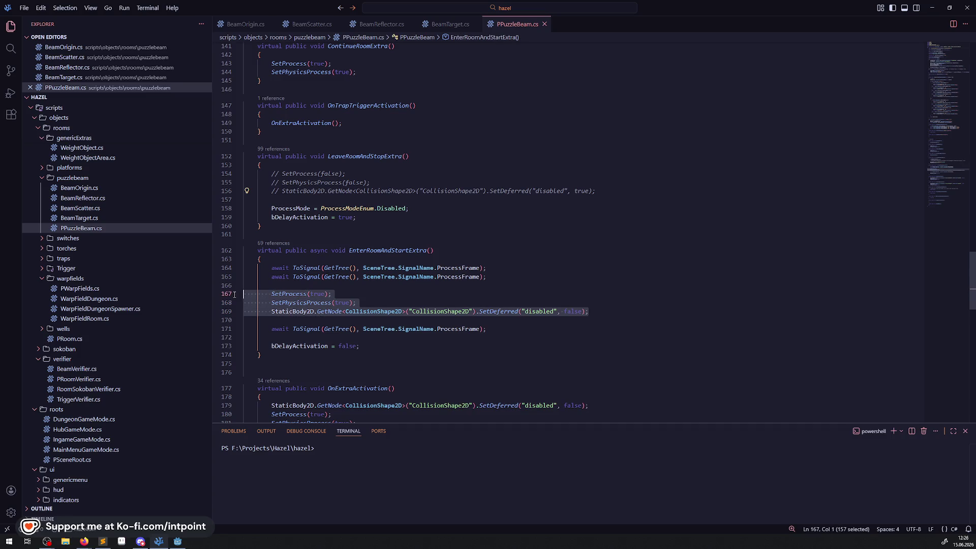
key(ctrl+slash)
click(348, 320)
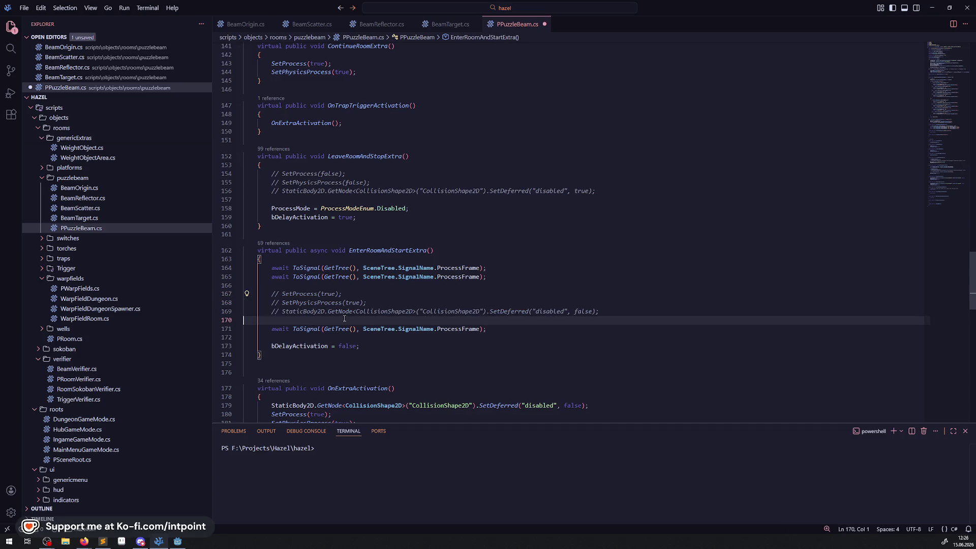
text(ProcessMode = ProcessModeEnum.Disabled;)
double_click(393, 329)
key(BackSpace)
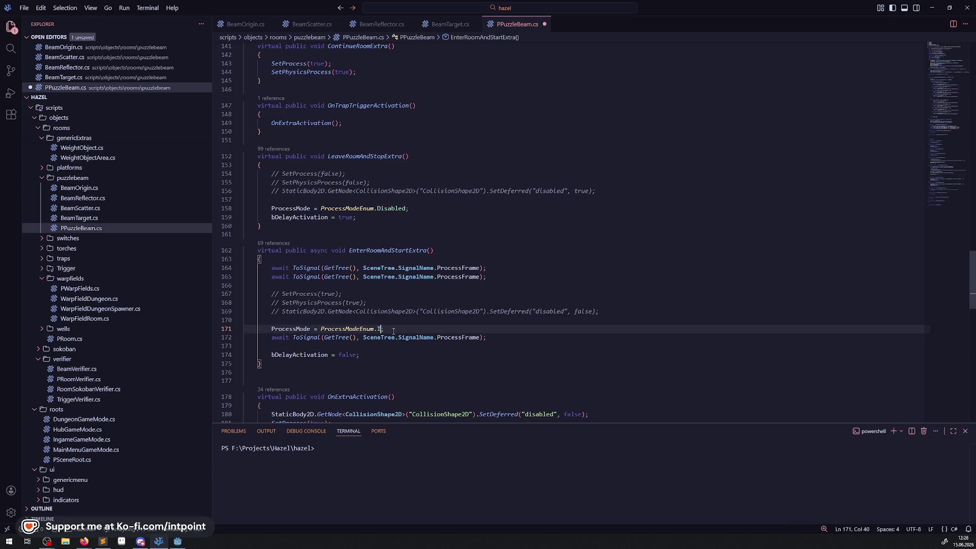
text(In)
key(Tab)
text(;)
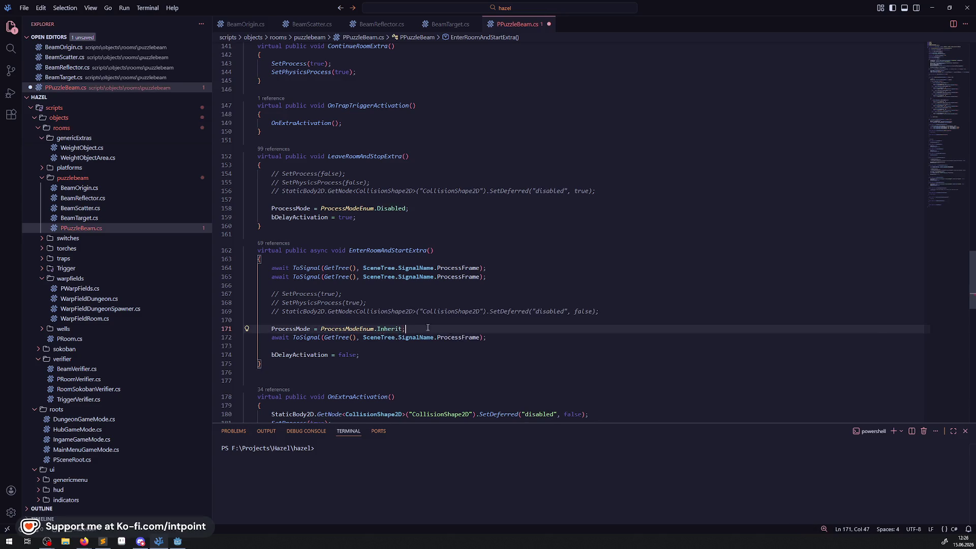
key(Return)
key(ctrl+s)
- Select the OnExtraActivation and OnExtraDeactivation methods further down the file
scroll(401, 320, down, 4)
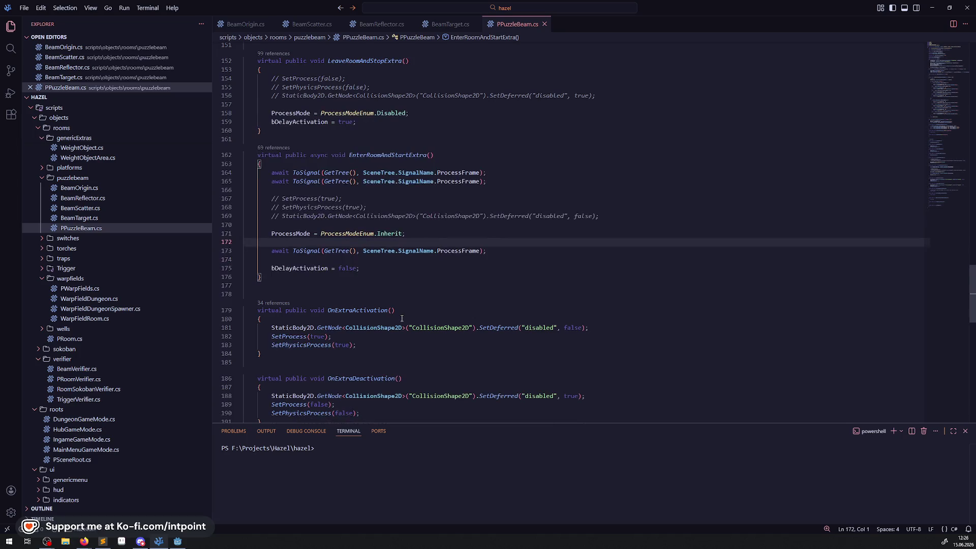
scroll(405, 308, down, 4)
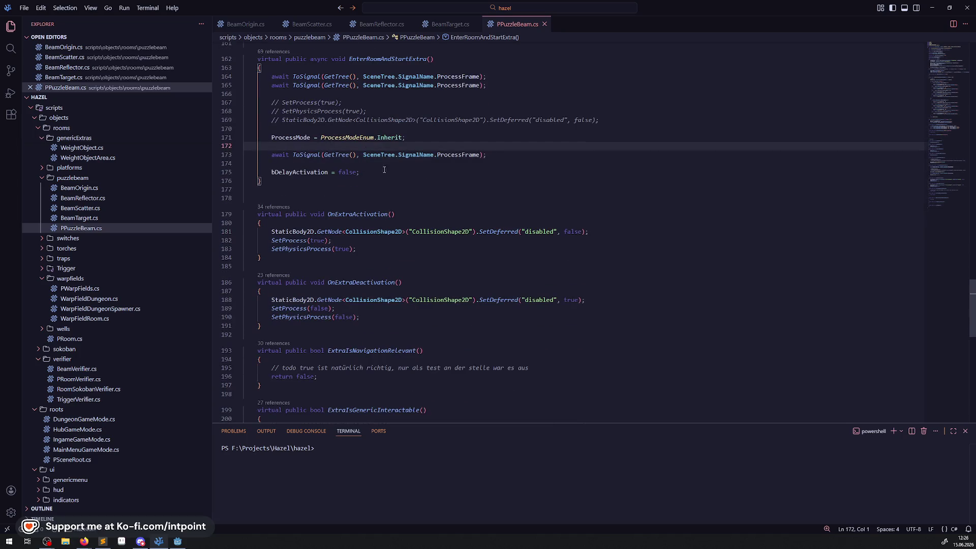
mouse_move(360, 213)
mouse_move(373, 230)
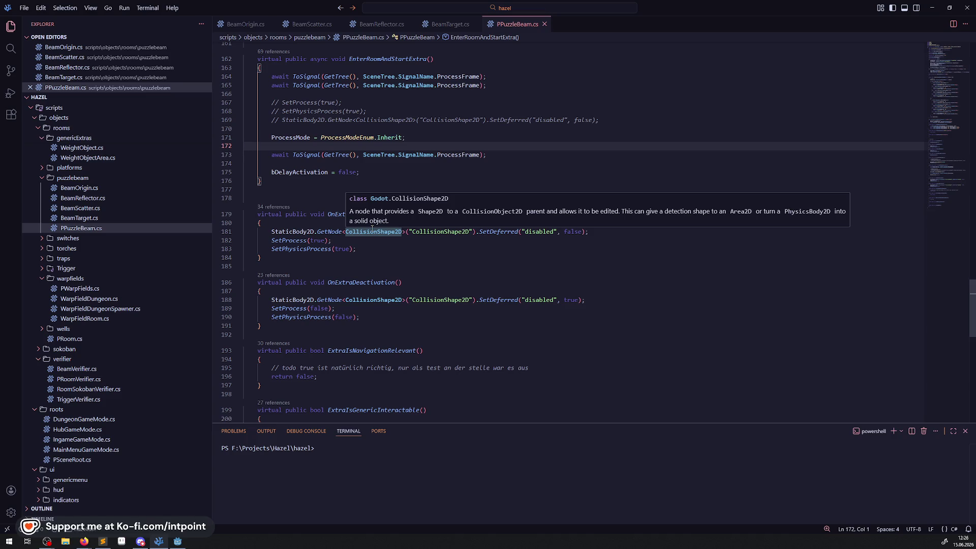
mouse_move(227, 334)
mouse_down()
mouse_move(228, 186)
mouse_move(228, 200)
mouse_up()
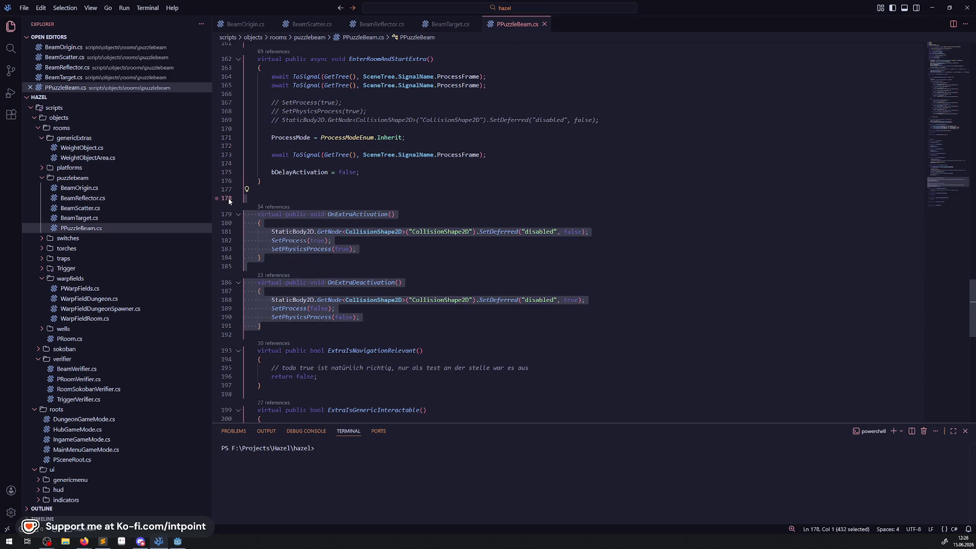
- Delete the OnExtraActivation and OnExtraDeactivation methods and the leftover blank line
key(BackSpace)
key(Up)
key(BackSpace)
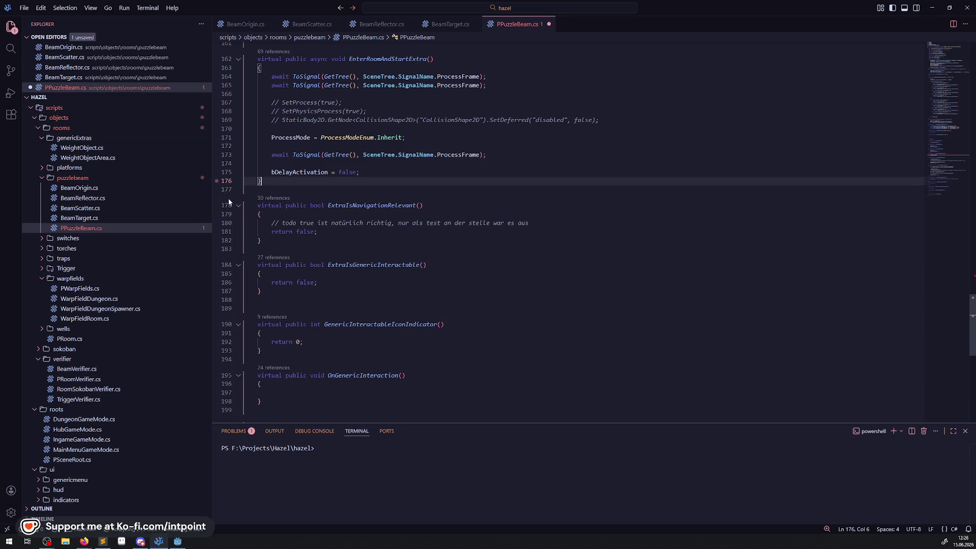
- Change ExtraIsNavigationRelevant's return value from false to true and save
click(384, 239)
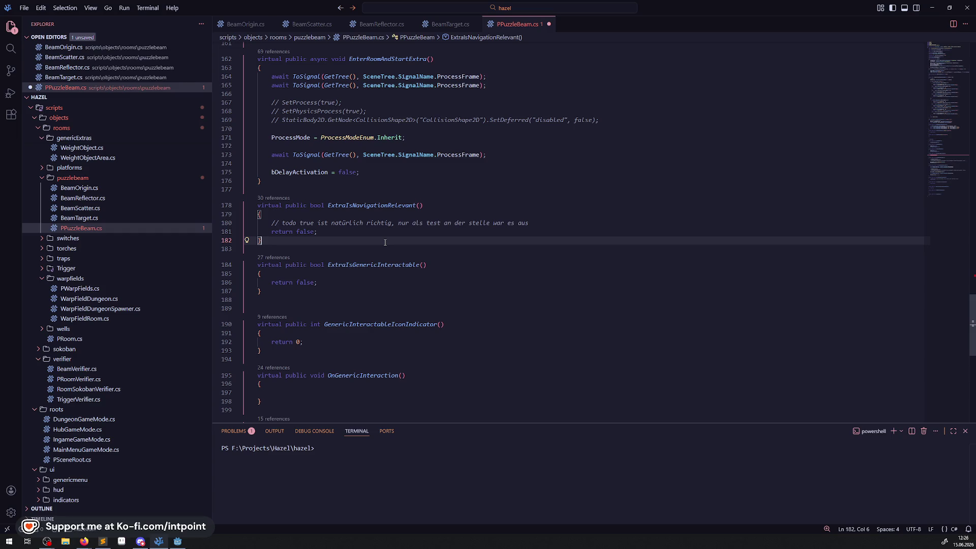
double_click(303, 233)
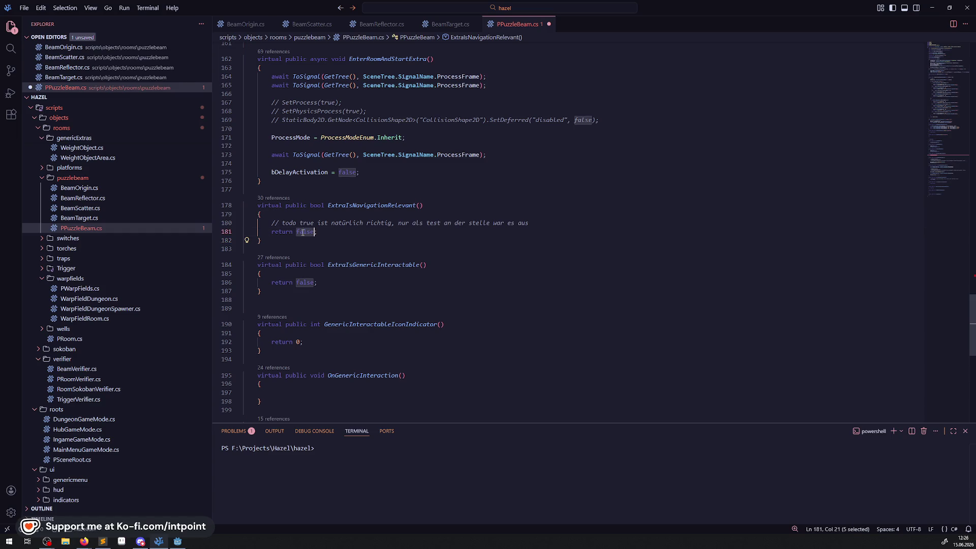
text(true)
click(534, 214)
key(ctrl+s)
- Remove the todo comment and the extra blank line after ExtraIsGenericInteractable
shift+click(533, 223)
key(BackSpace)
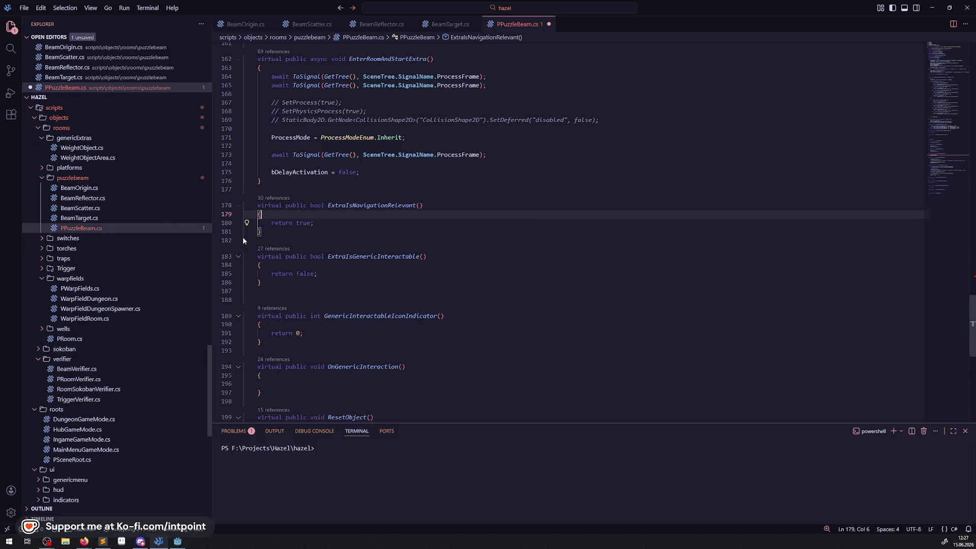
click(285, 299)
key(BackSpace)
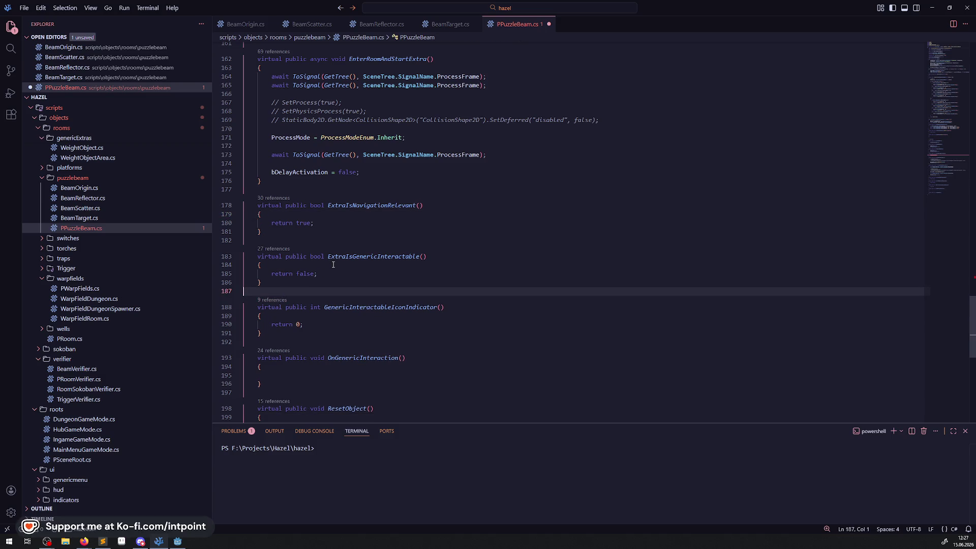
scroll(334, 267, up, 7)
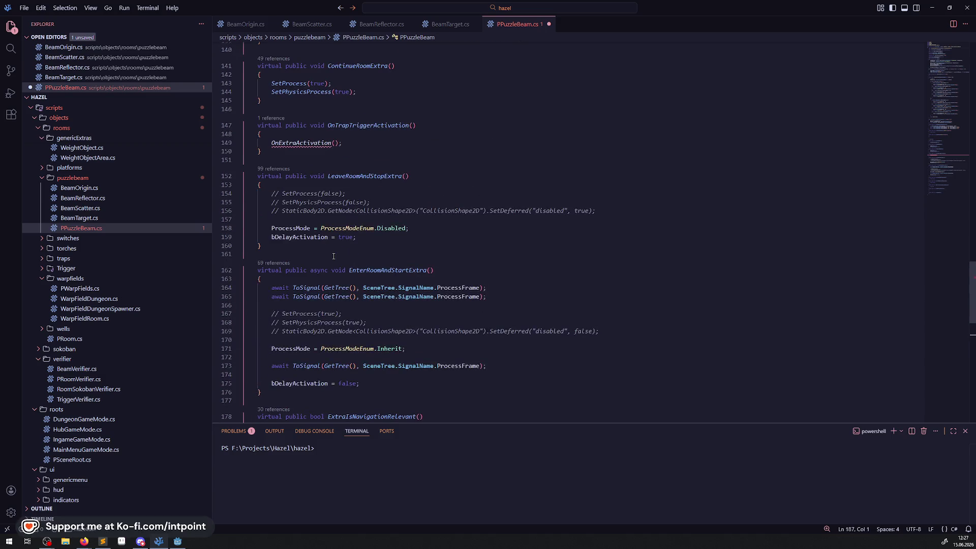
- Select and delete the whole OnTrapTriggerActivation method
double_click(303, 143)
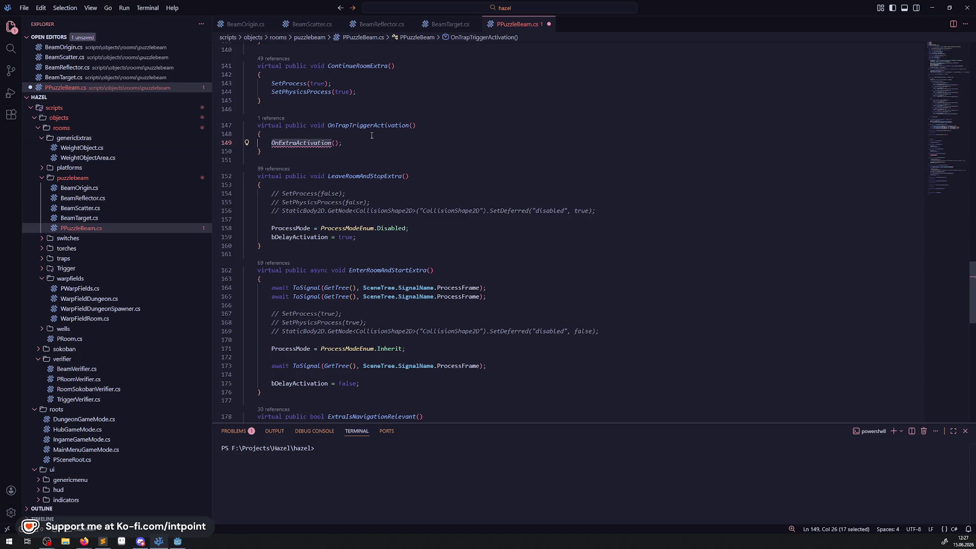
mouse_move(275, 152)
mouse_down()
mouse_move(252, 127)
mouse_move(254, 111)
mouse_up()
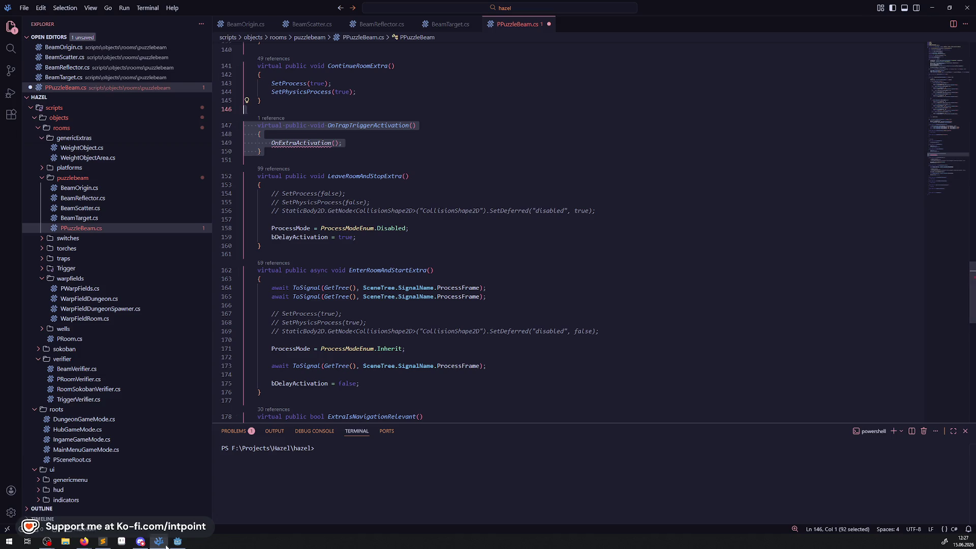
click(179, 534)
scroll(350, 203, up, 5)
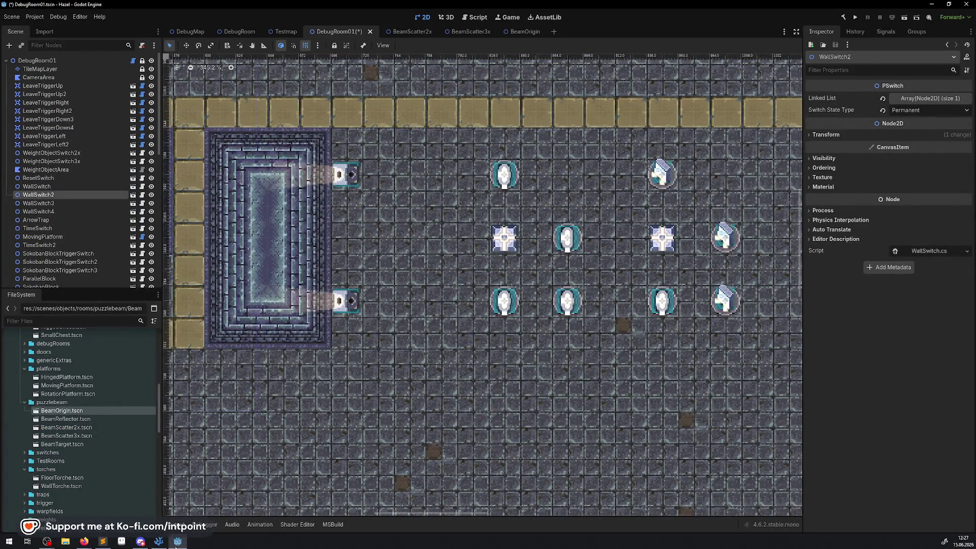
click(159, 541)
key(Delete)
- Save PPuzzleBeam.cs and review the file down to its last line
click(436, 198)
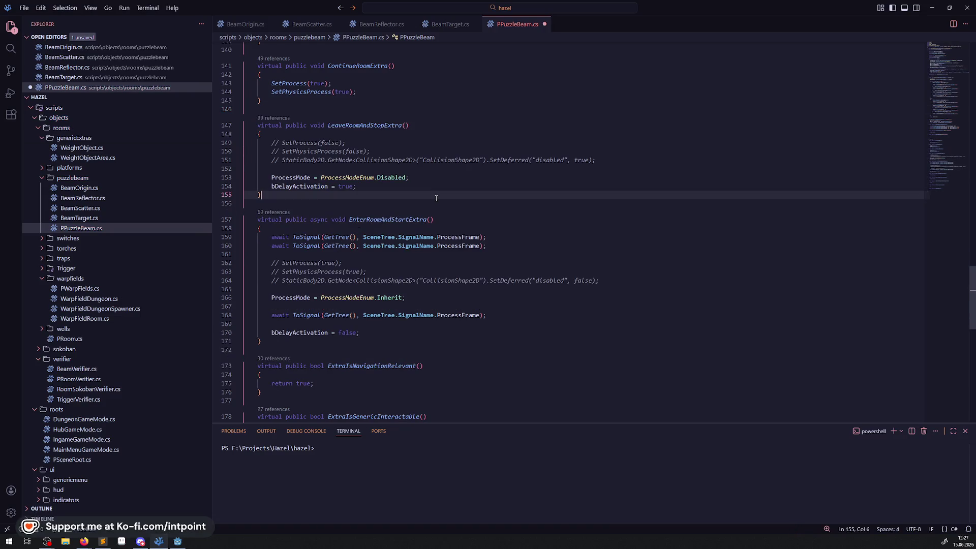
key(ctrl+s)
scroll(447, 193, down, 3)
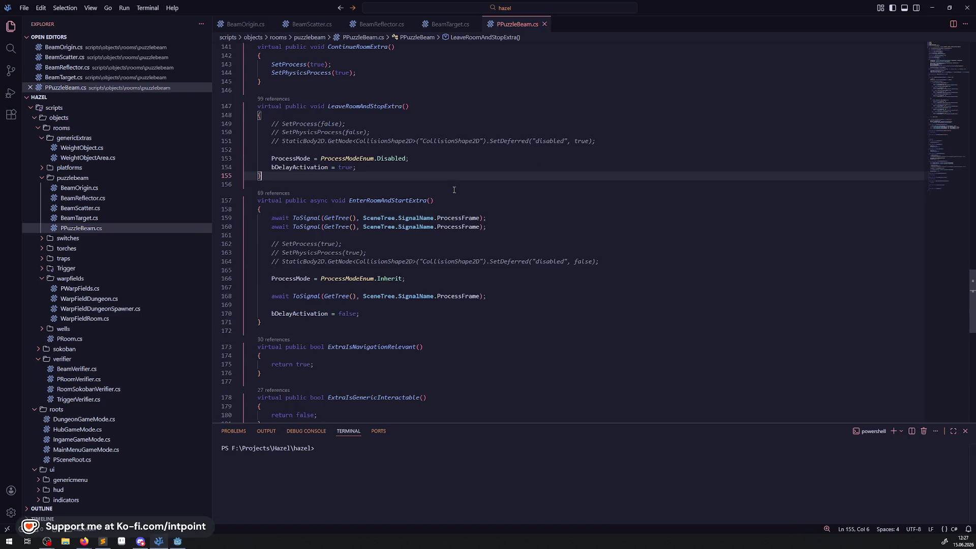
scroll(458, 187, down, 7)
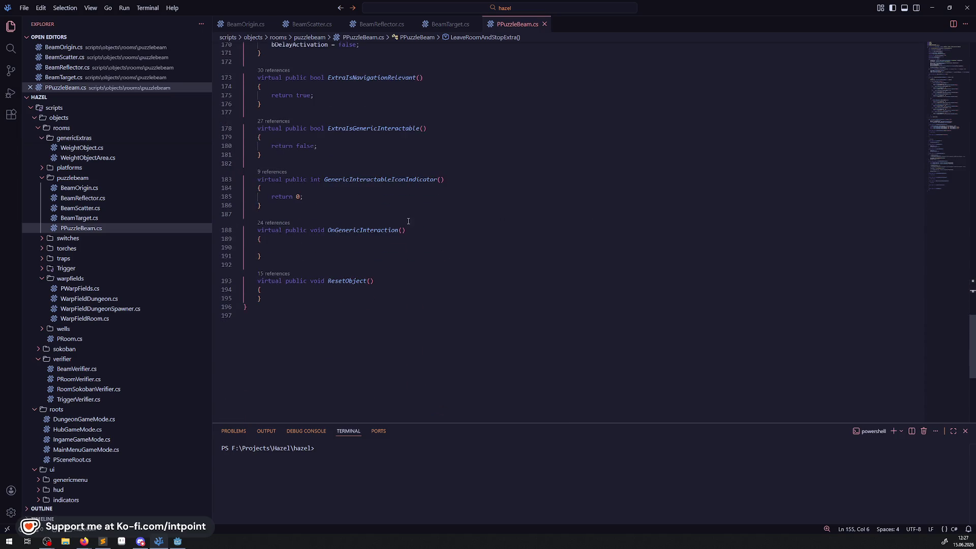
double_click(360, 231)
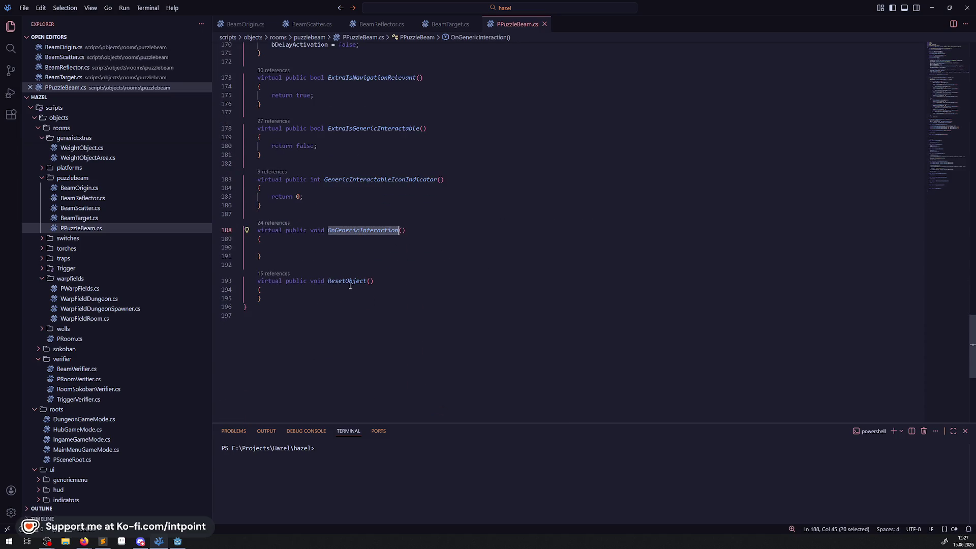
click(420, 316)
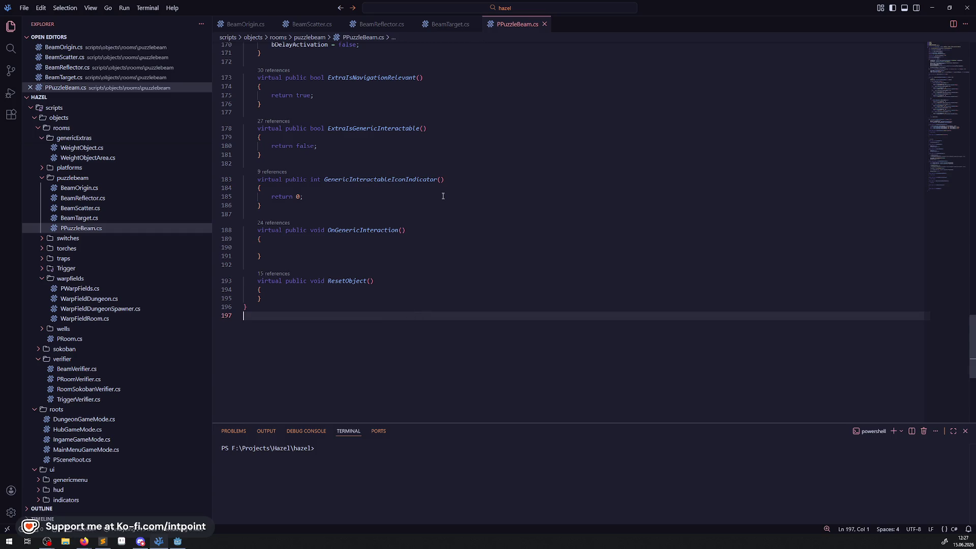
- In BeamOrigin.cs, delete the line converting a -90 rotation to 270 and save
click(70, 192)
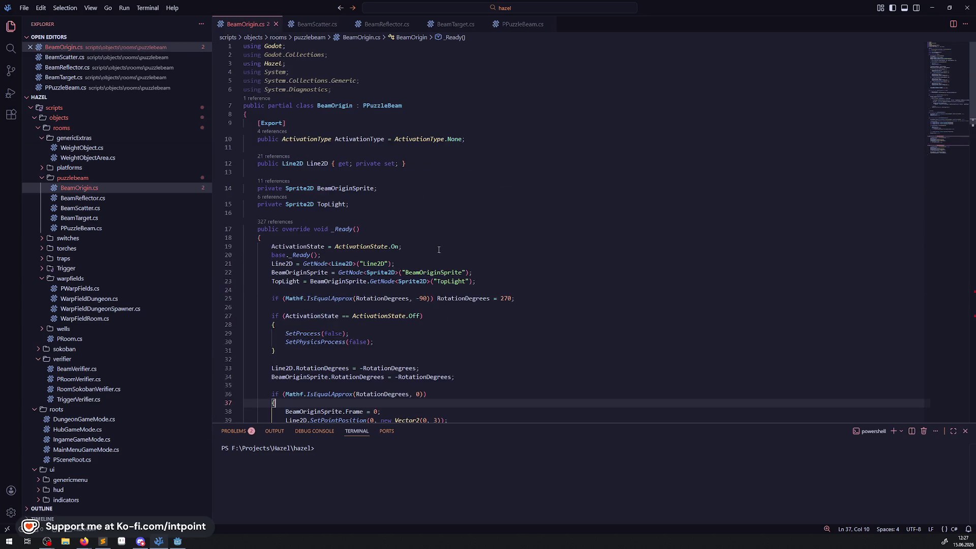
scroll(438, 250, down, 2)
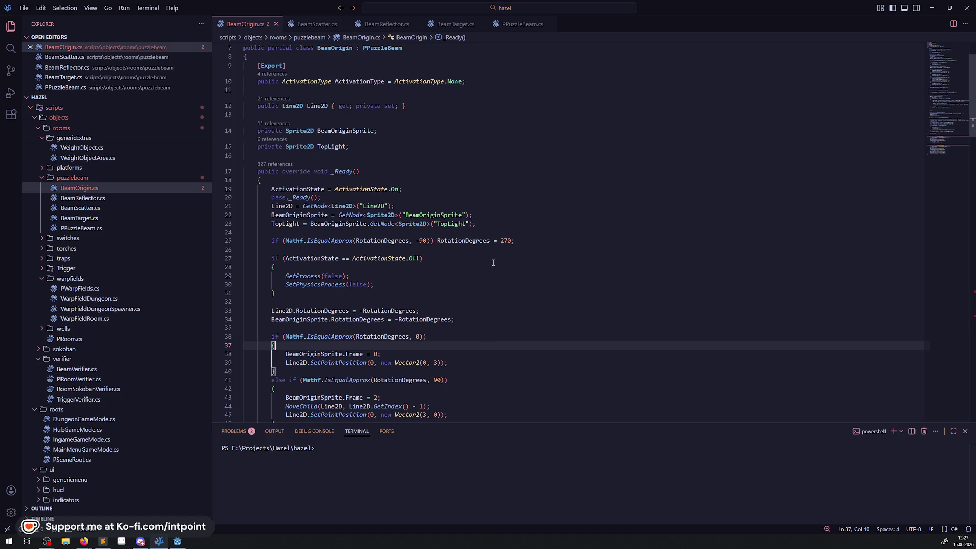
drag(523, 242, 247, 243)
key(BackSpace)
key(BackSpace)
key(BackSpace)
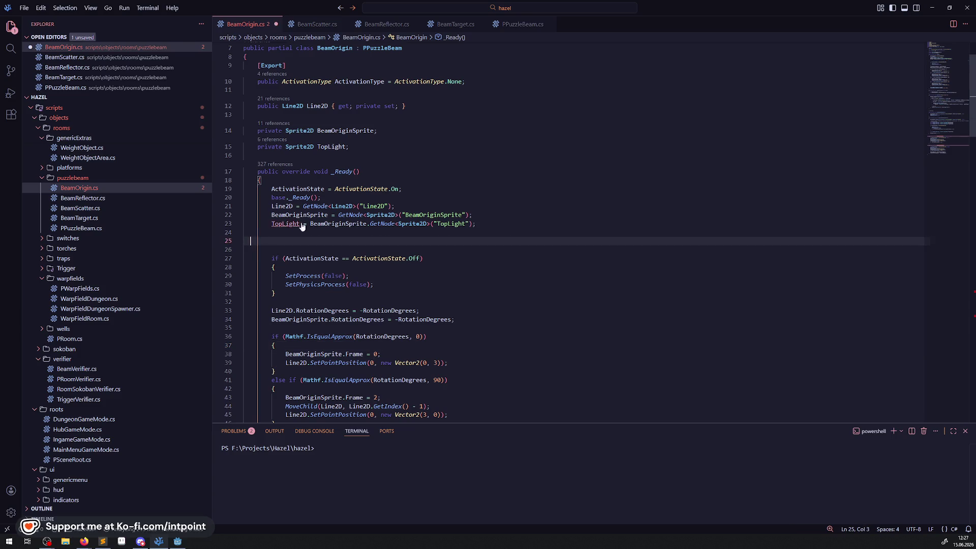
key(ctrl+s)
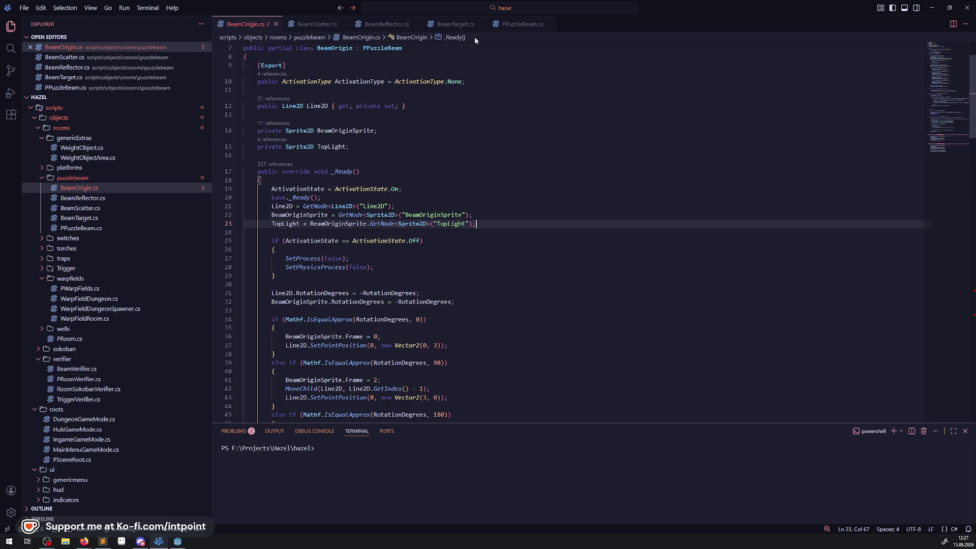
- Return to PPuzzleBeam.cs and place the cursor on the empty line in _Ready
click(82, 227)
scroll(314, 218, up, 20)
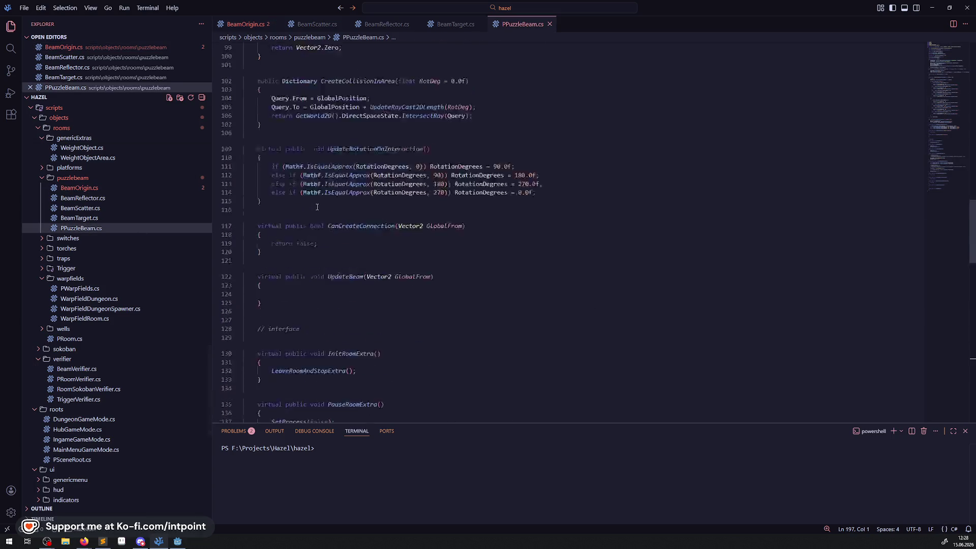
scroll(386, 321, down, 3)
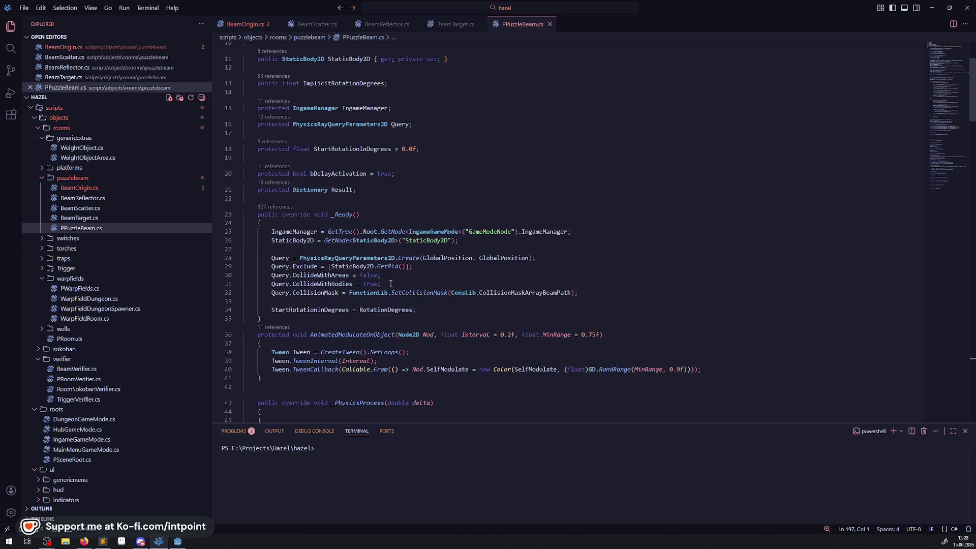
click(435, 310)
click(433, 302)
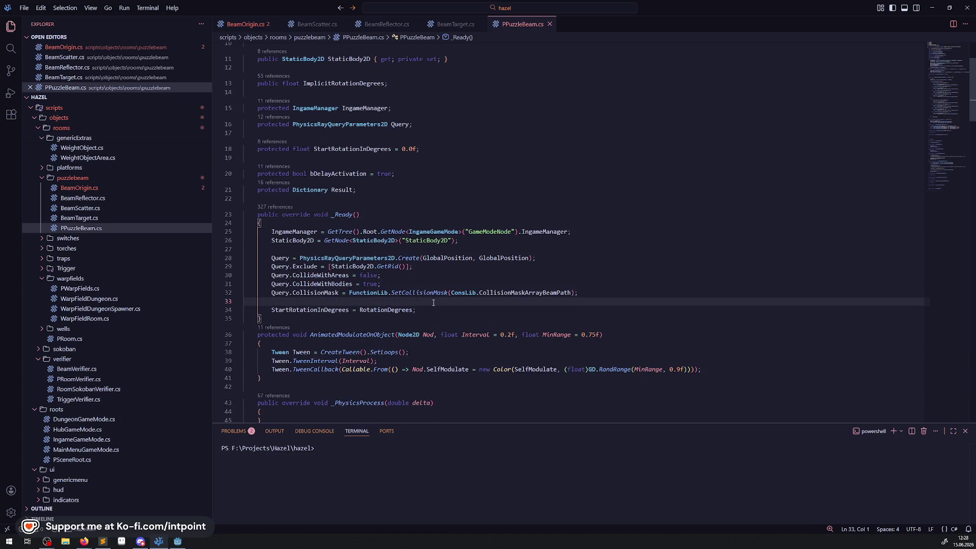